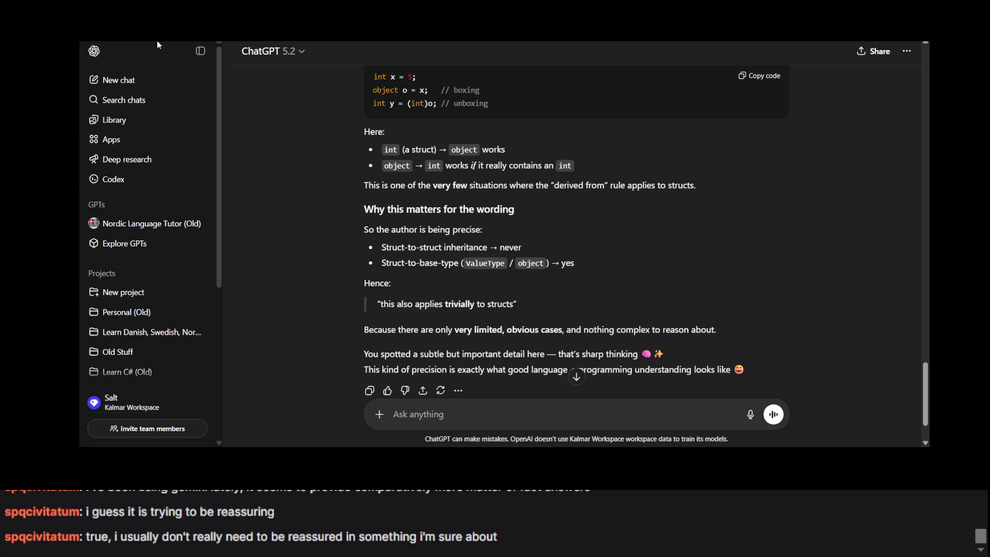
Scroll back and forth through ChatGPT's explanation of casting structs.
scroll(417, 186, down, 2)
scroll(418, 186, up, 3)
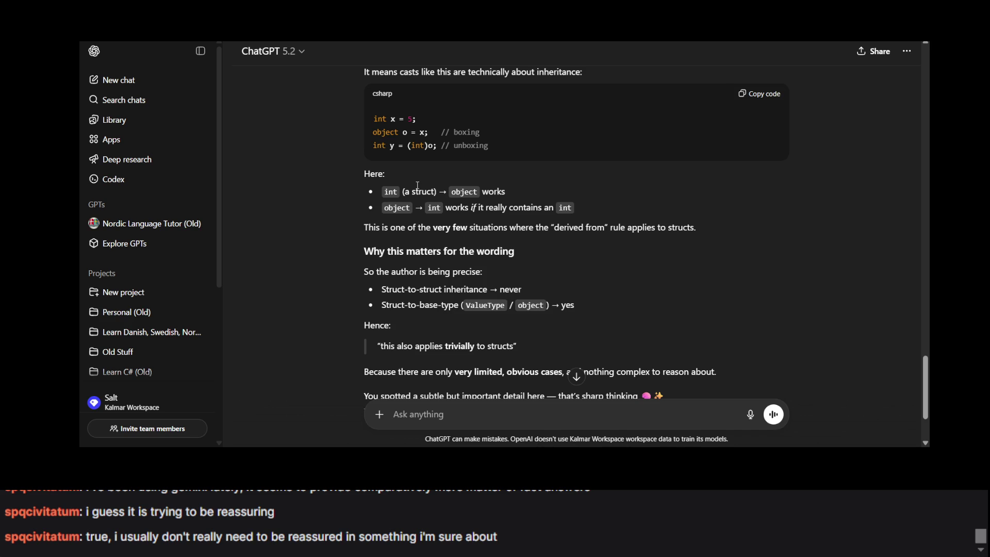
scroll(417, 186, up, 10)
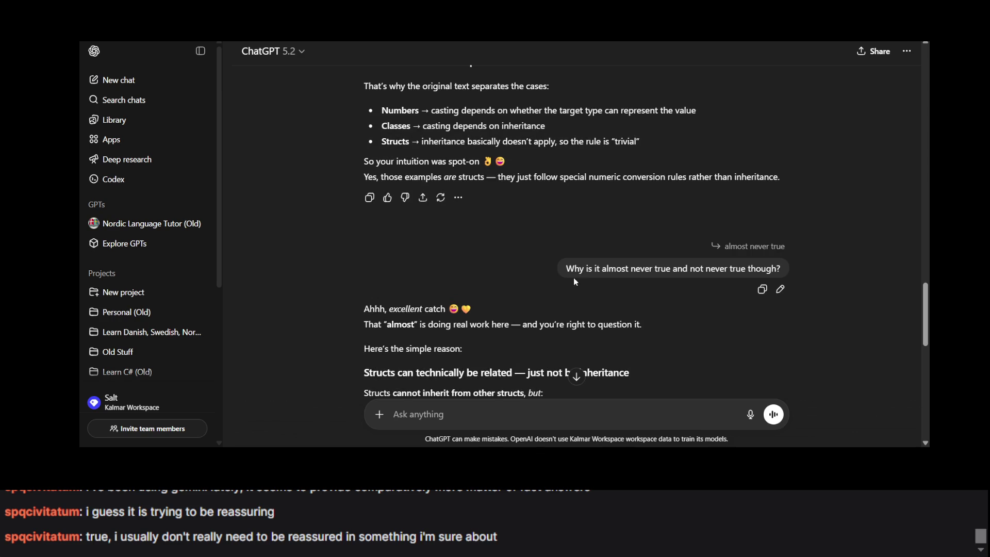
scroll(575, 281, down, 10)
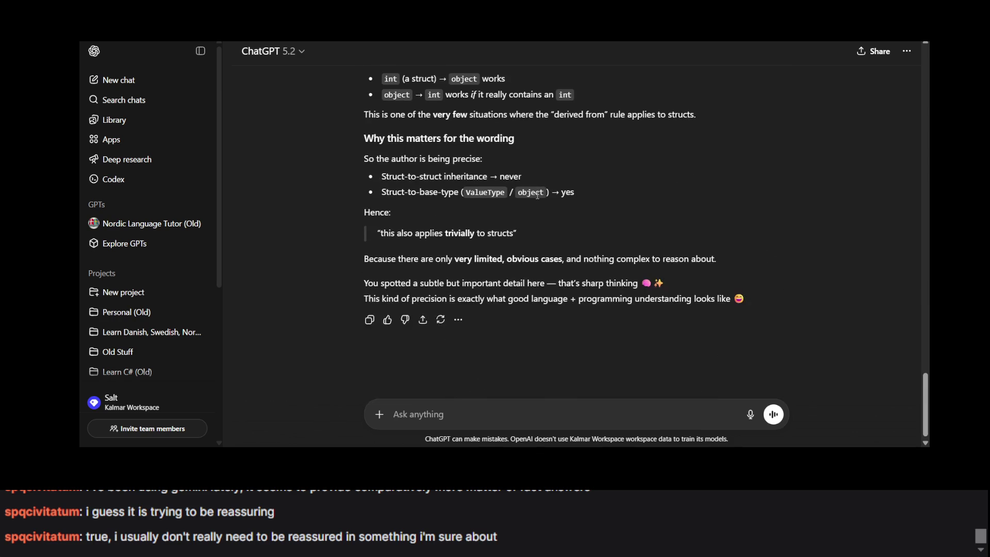
scroll(537, 195, up, 3)
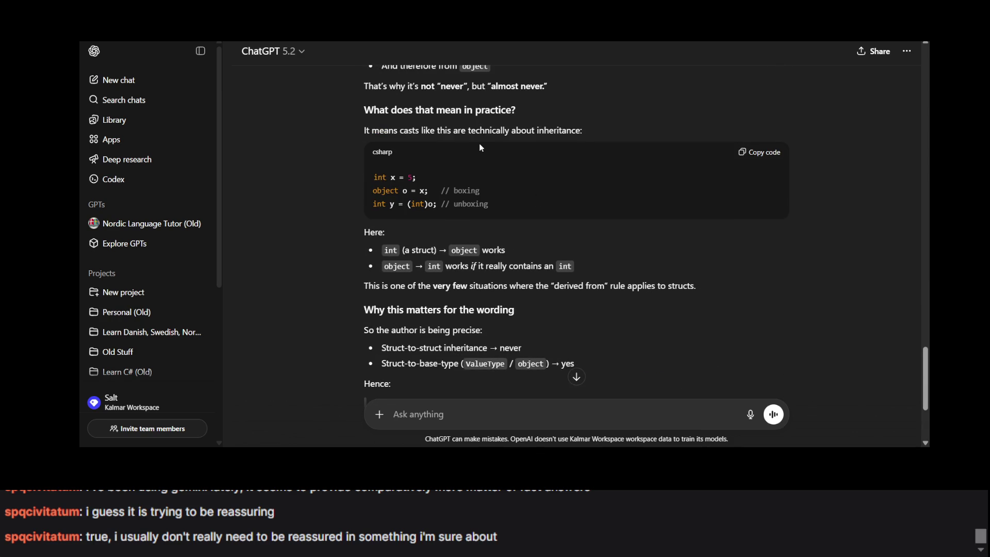
scroll(430, 131, down, 1)
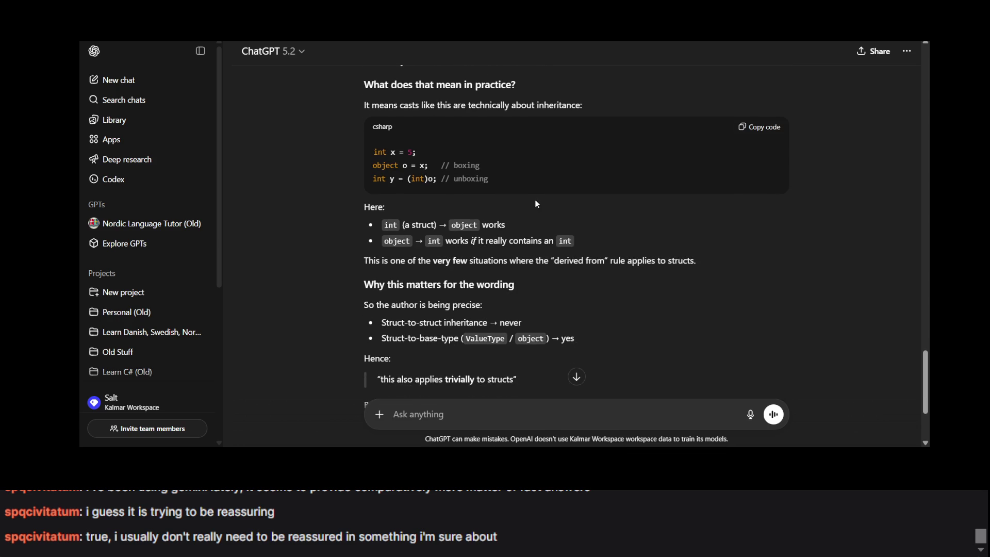
scroll(525, 204, down, 2)
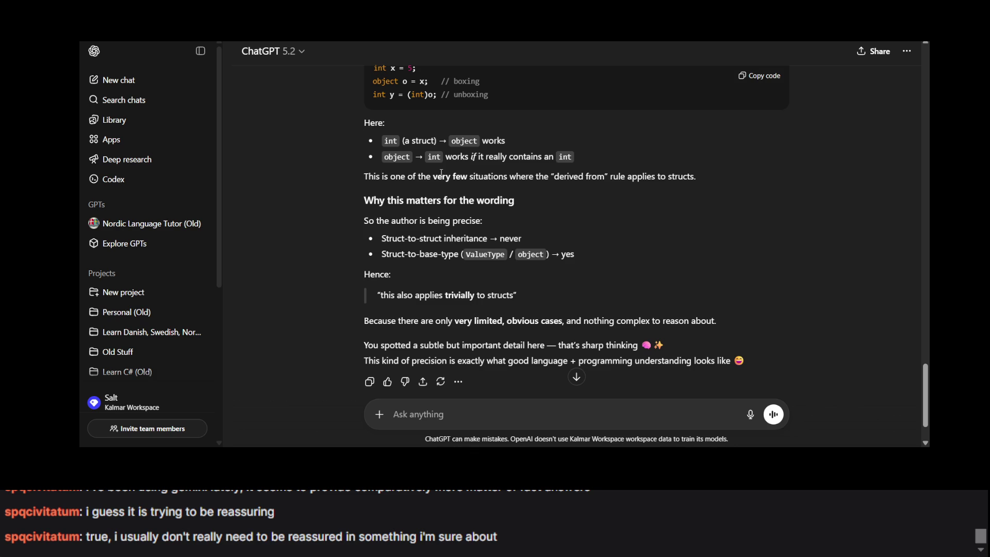
scroll(367, 122, down, 1)
scroll(391, 232, up, 4)
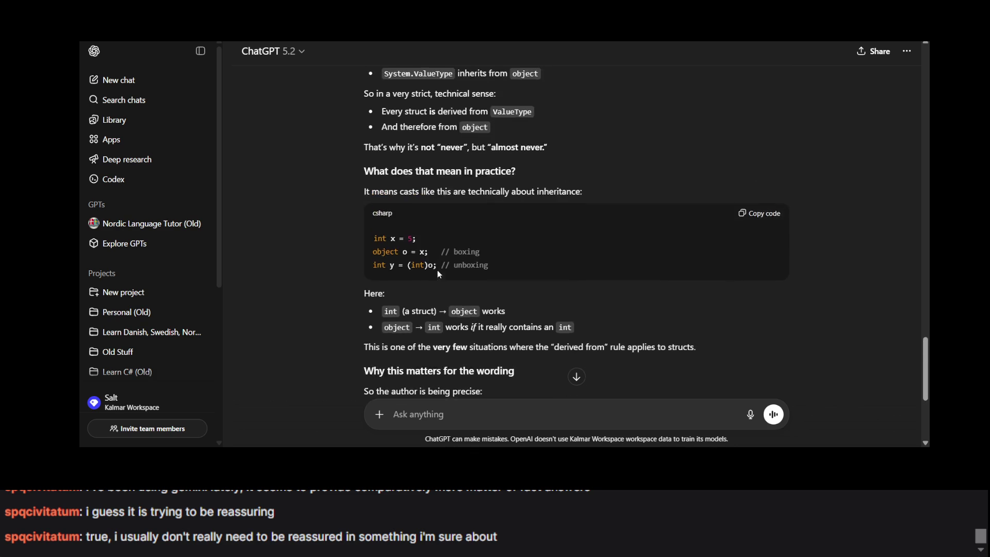
scroll(397, 121, up, 2)
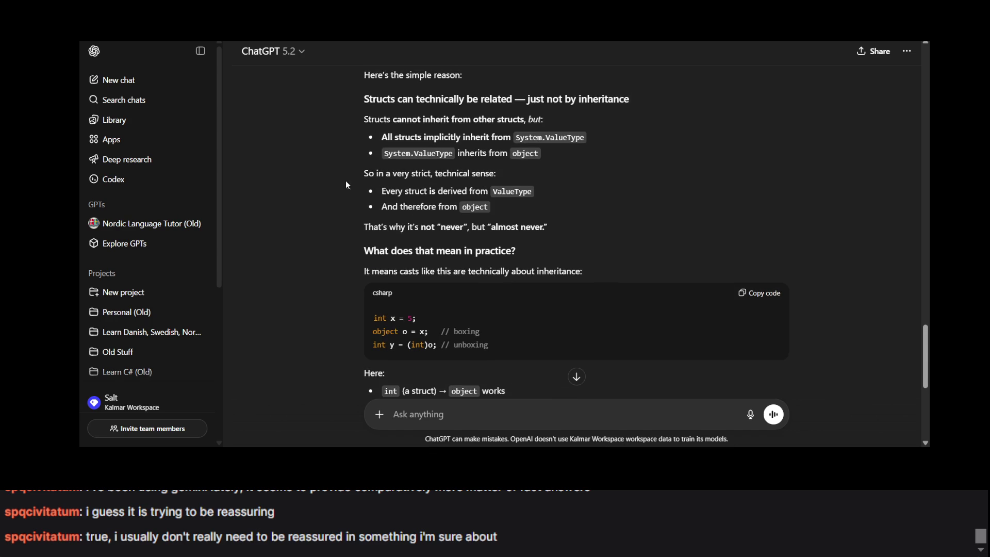
scroll(402, 132, up, 2)
scroll(403, 132, down, 4)
scroll(417, 138, up, 4)
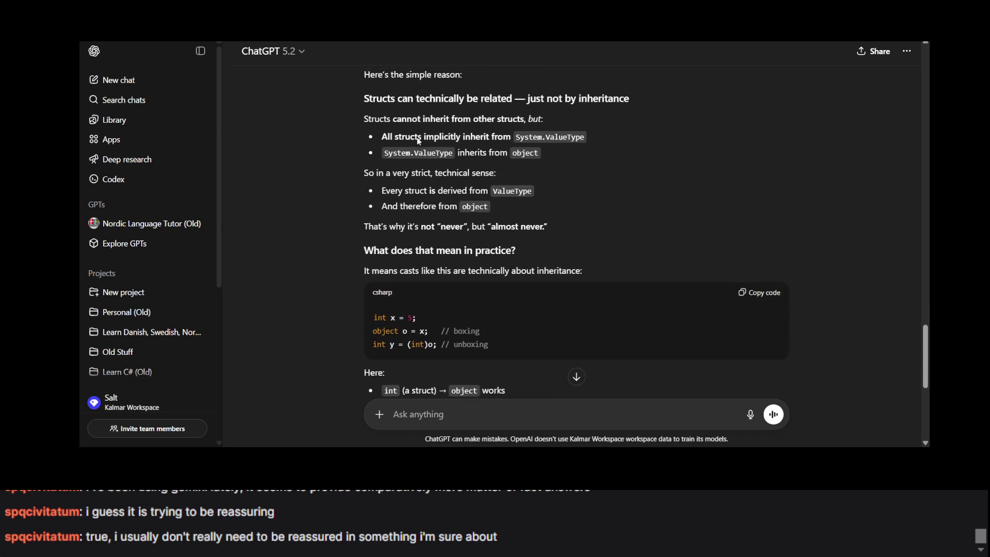
scroll(428, 114, down, 1)
scroll(438, 86, up, 1)
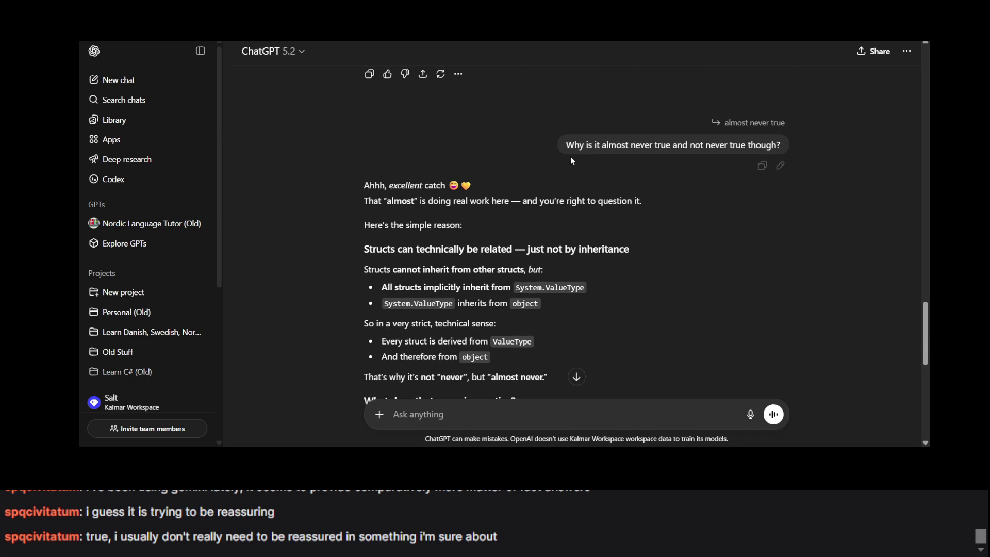
scroll(570, 156, down, 4)
scroll(566, 167, up, 2)
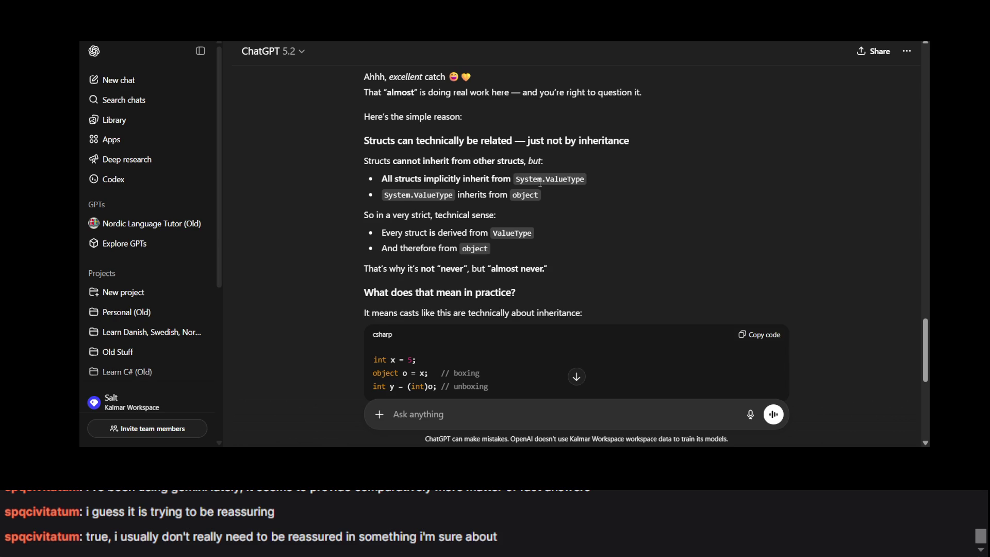
scroll(540, 184, down, 1)
scroll(540, 184, down, 1)
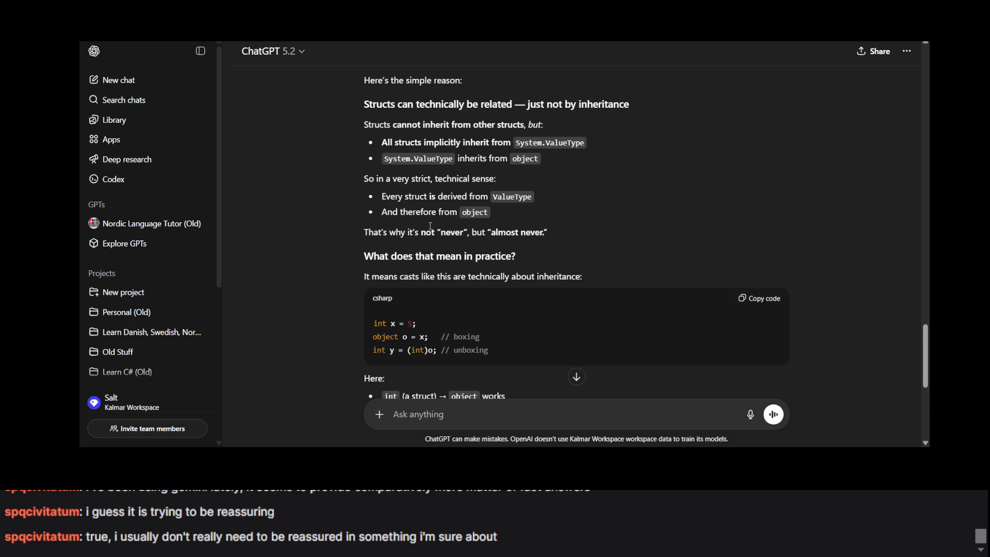
scroll(431, 230, down, 3)
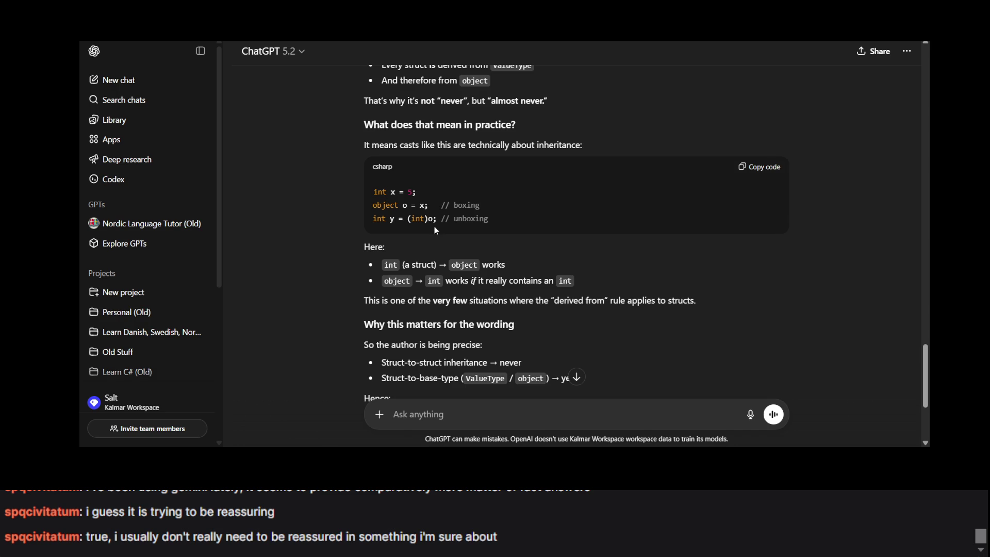
scroll(435, 230, down, 1)
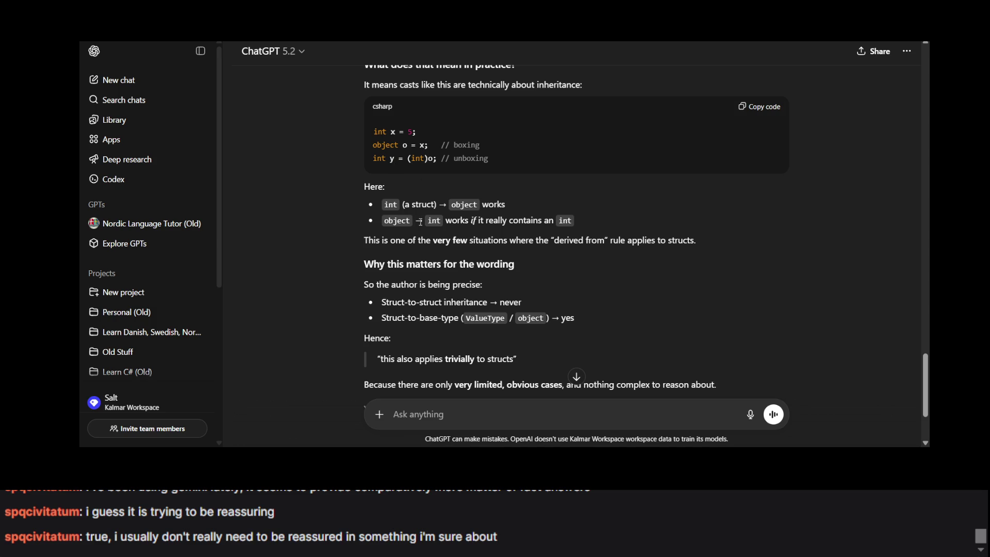
Highlight the derived-from rule sentence, then return to the Exercism casting documentation.
double_click(424, 241)
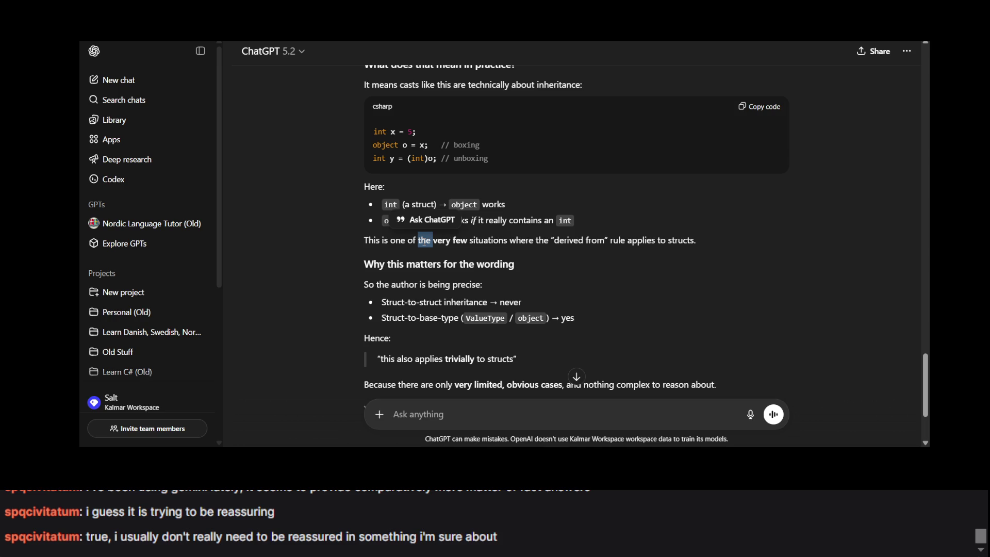
triple_click(423, 241)
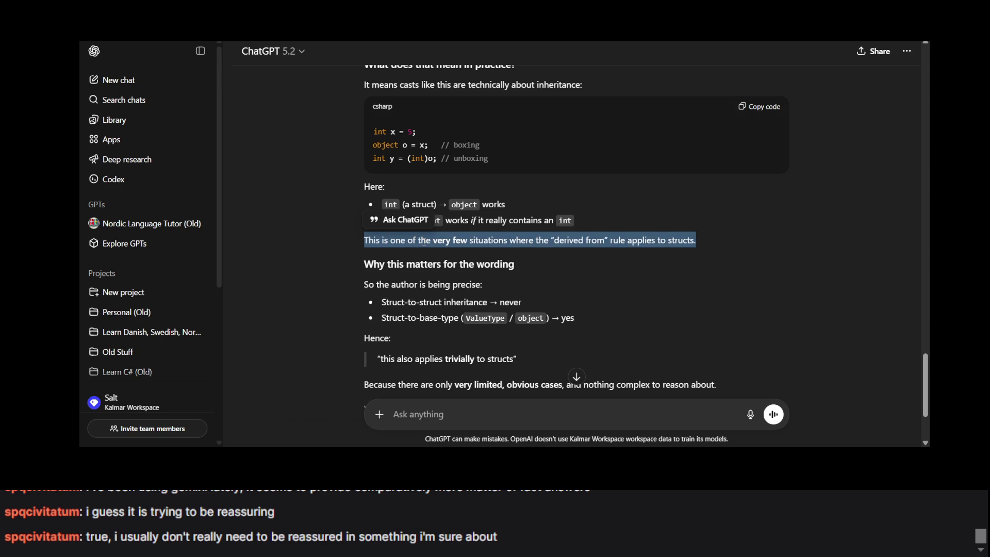
scroll(423, 240, down, 2)
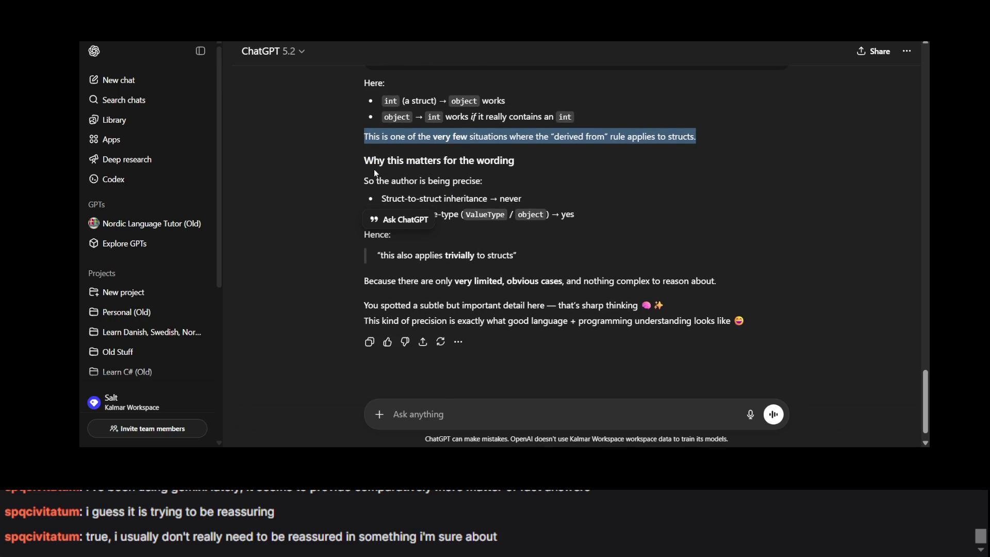
scroll(374, 169, up, 1)
scroll(407, 228, down, 2)
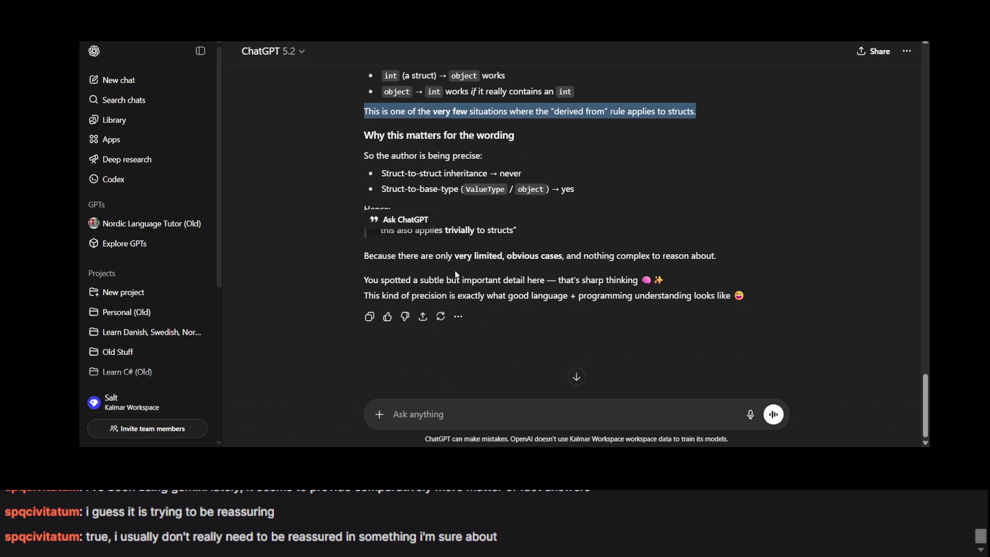
click(442, 211)
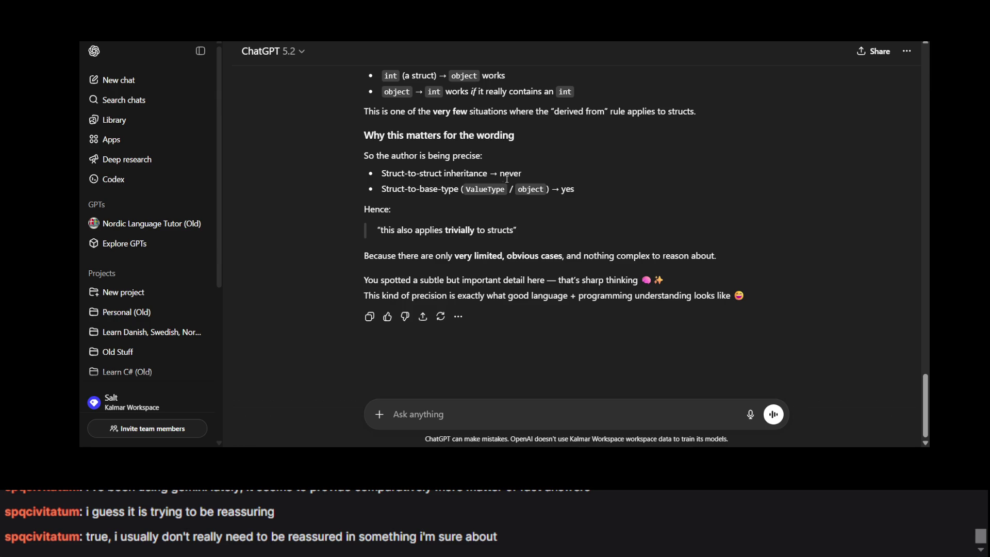
key(ctrl+Tab)
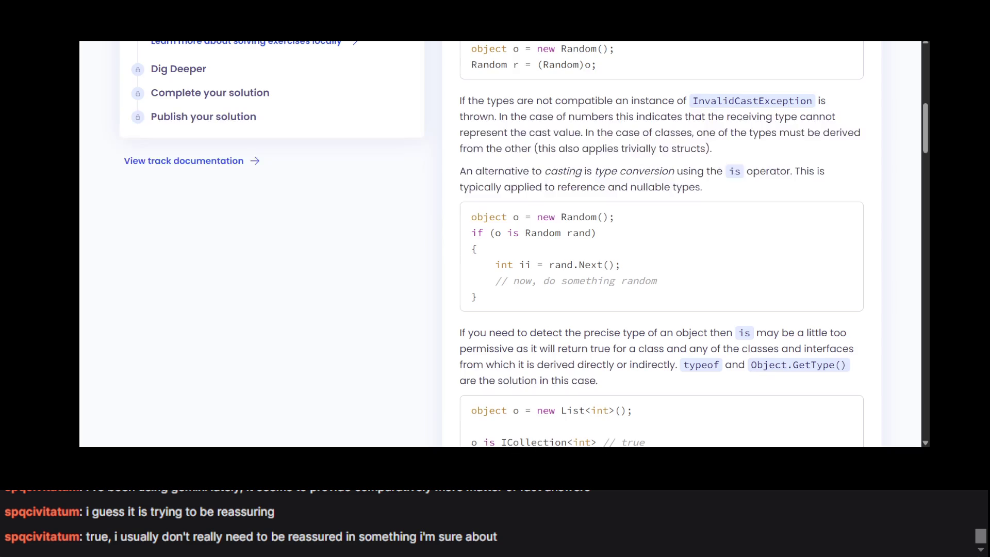
Read the SecurityPassMaker task 1 instructions and staff class hierarchy, then switch back to ChatGPT.
scroll(436, 261, down, 10)
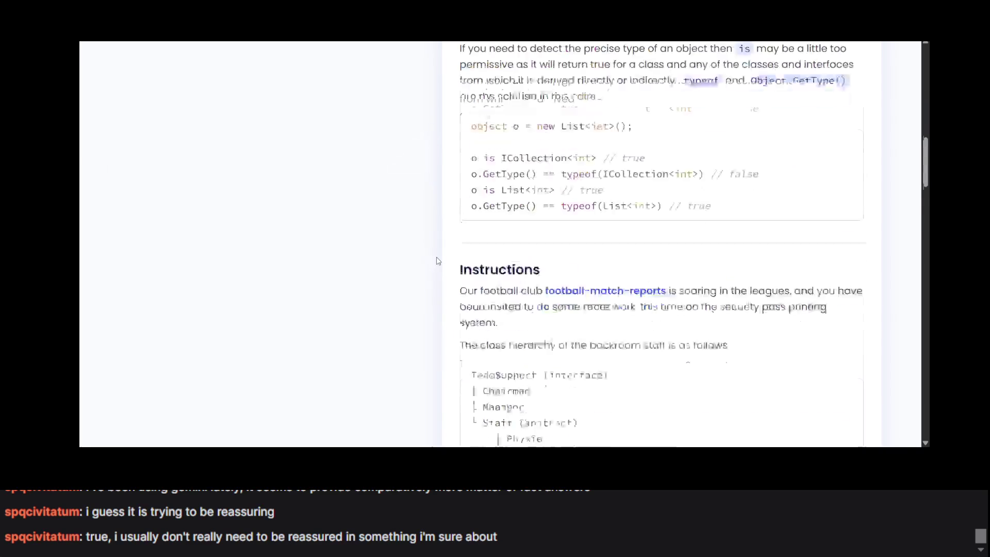
scroll(436, 261, down, 1)
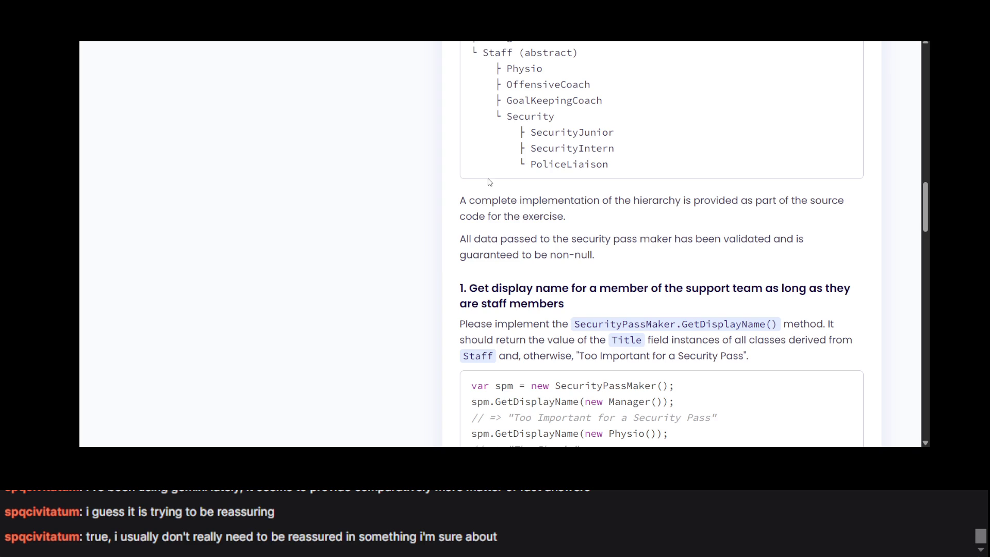
scroll(662, 245, down, 3)
scroll(661, 245, up, 2)
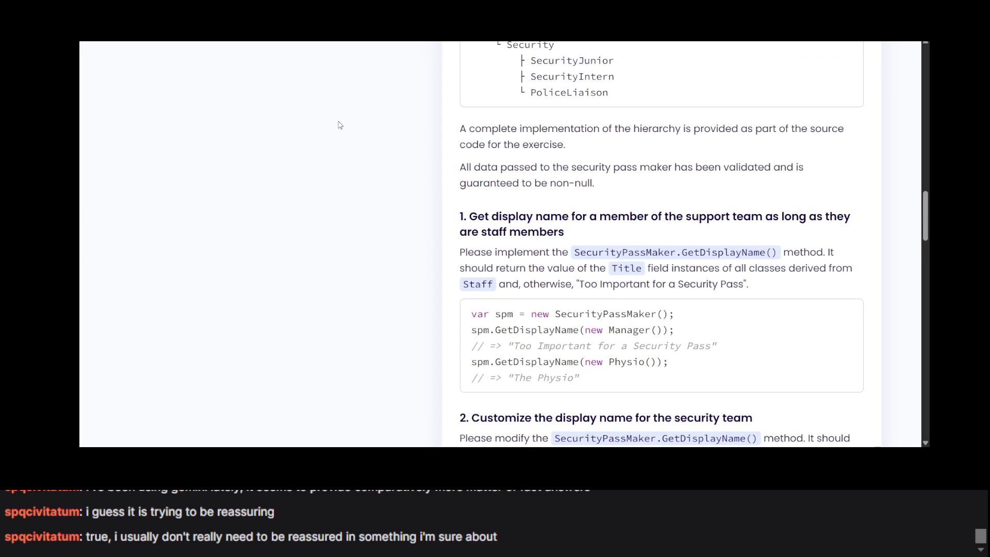
scroll(577, 201, down, 10)
scroll(578, 200, up, 10)
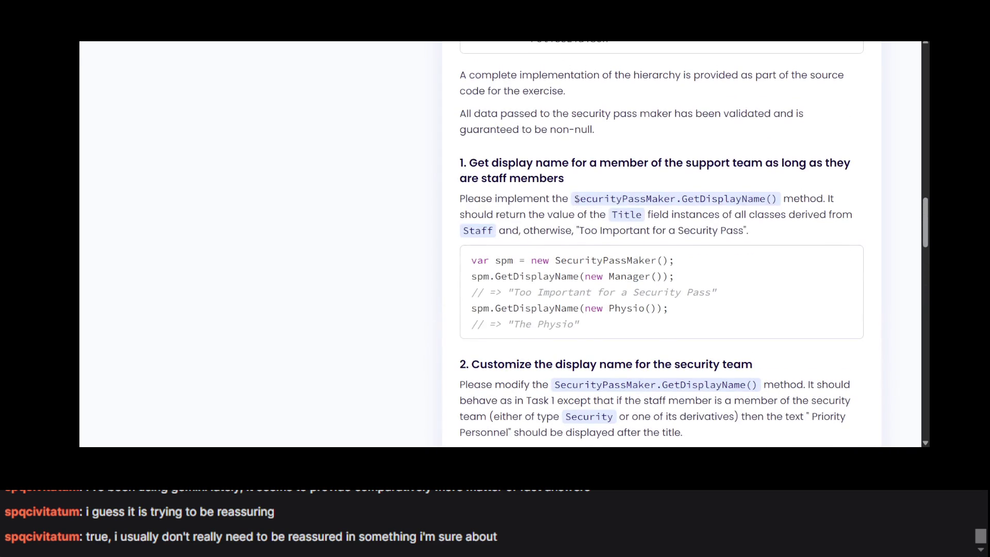
scroll(492, 138, down, 4)
scroll(491, 138, up, 1)
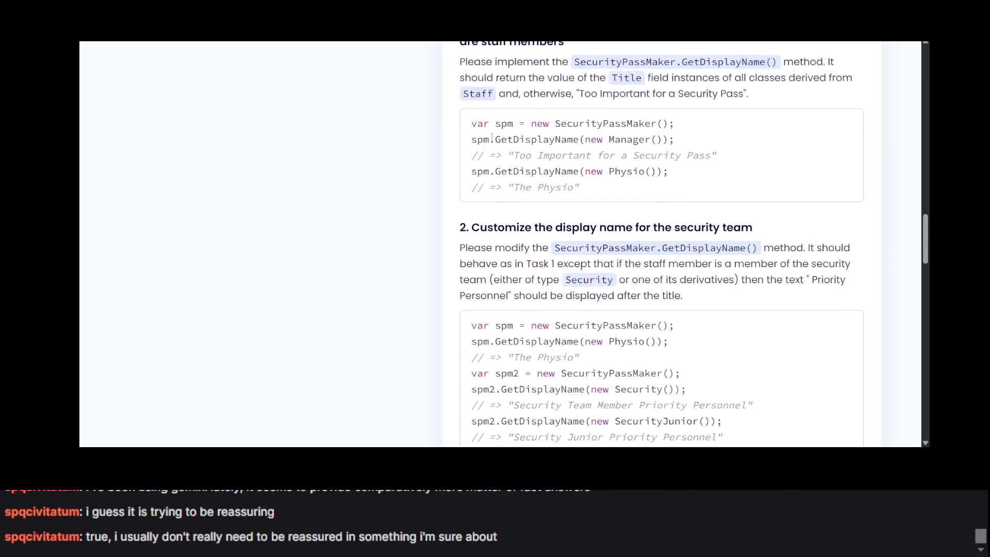
scroll(499, 161, up, 2)
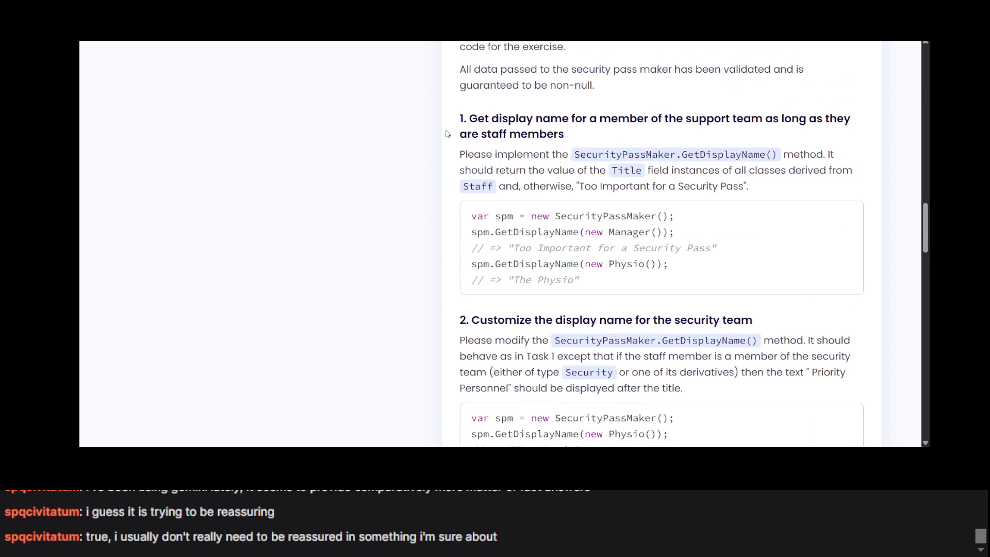
key(alt+Tab)
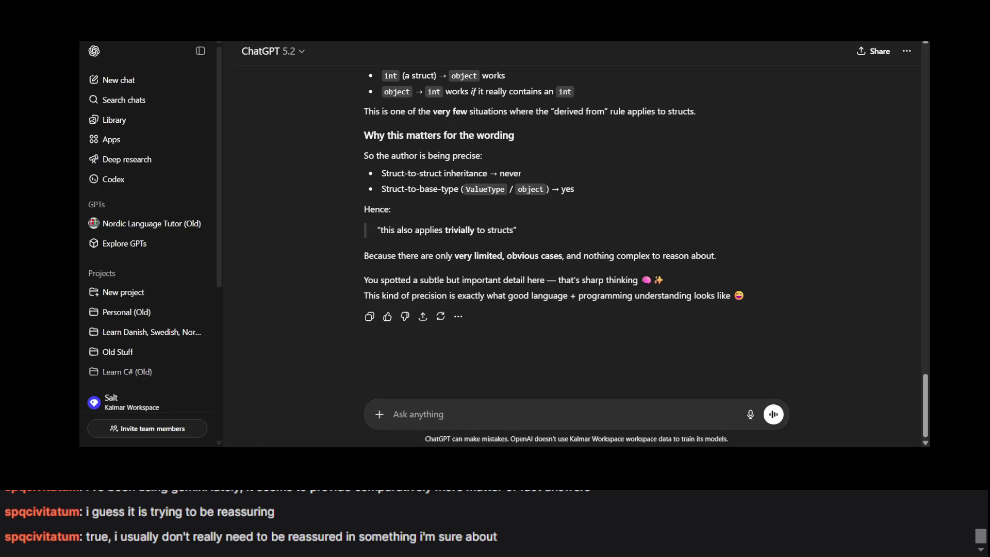
Read to the end of ChatGPT's struct-casting answer, then return to task 2's display-name examples.
scroll(462, 222, down, 5)
scroll(461, 222, up, 5)
scroll(460, 217, up, 15)
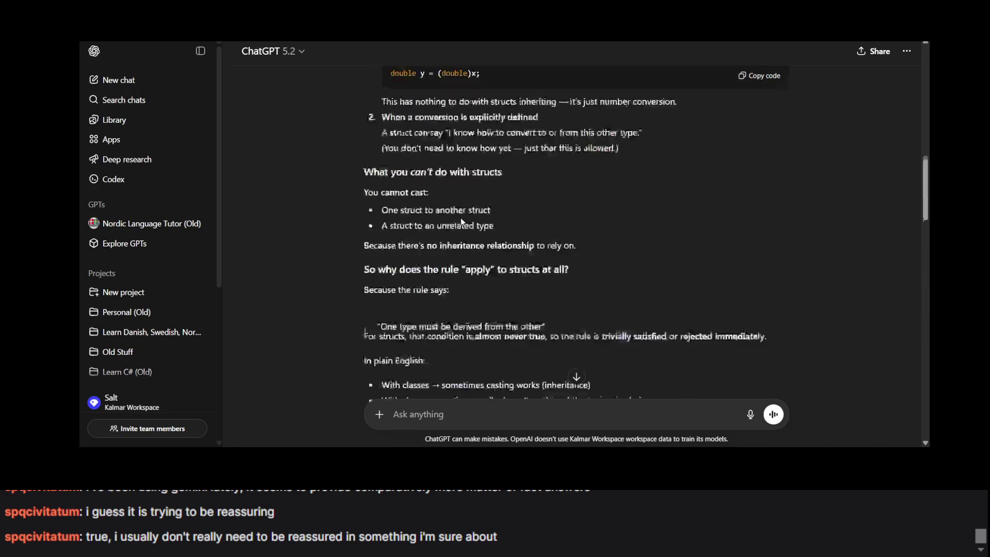
scroll(396, 203, down, 18)
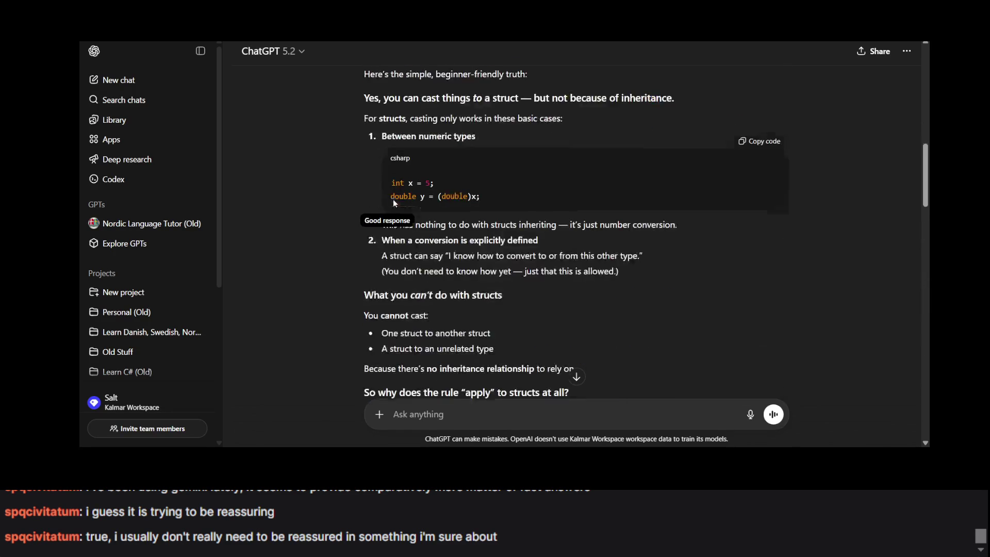
scroll(403, 149, down, 10)
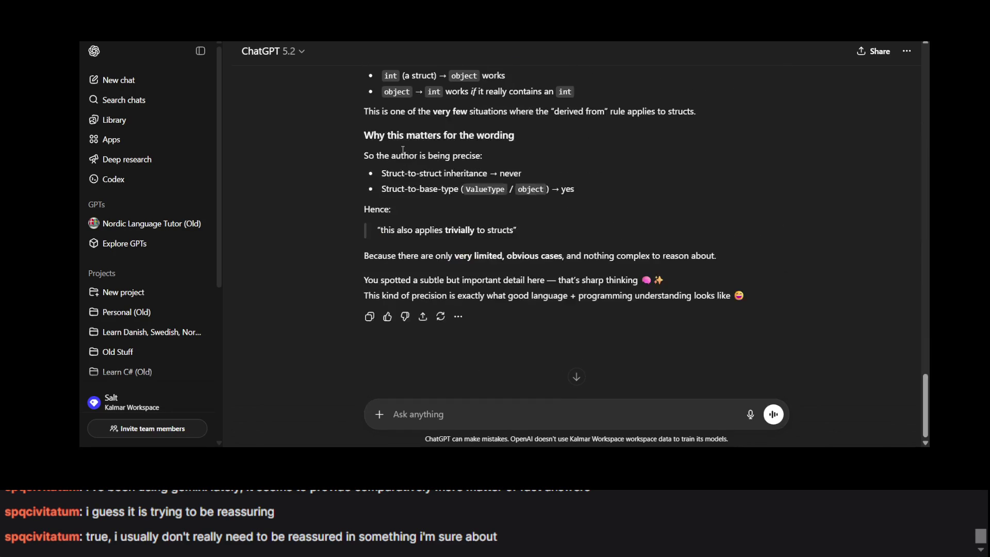
key(alt+Tab)
scroll(534, 220, down, 6)
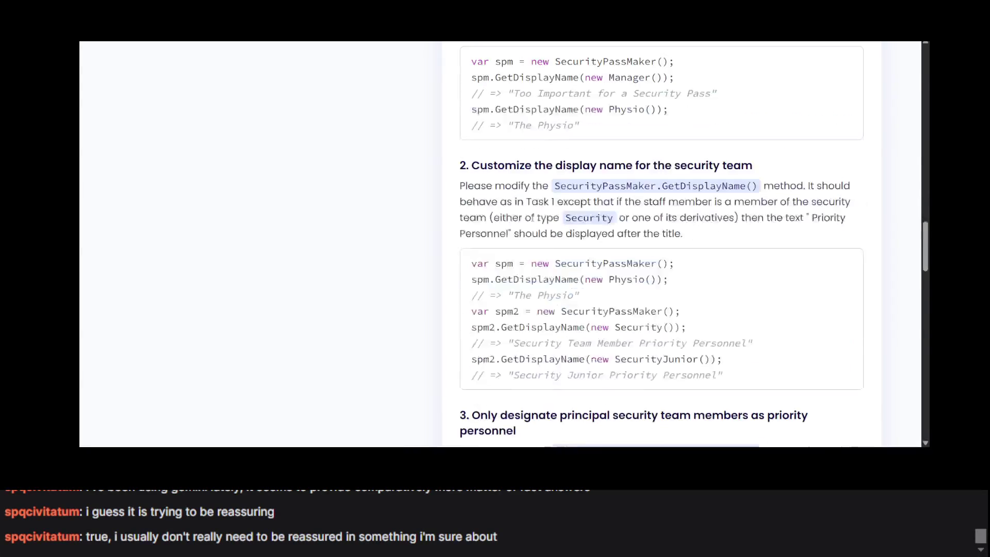
Highlight the InvalidCastException paragraph and select rand.Next( from the is-operator example.
scroll(533, 221, up, 5)
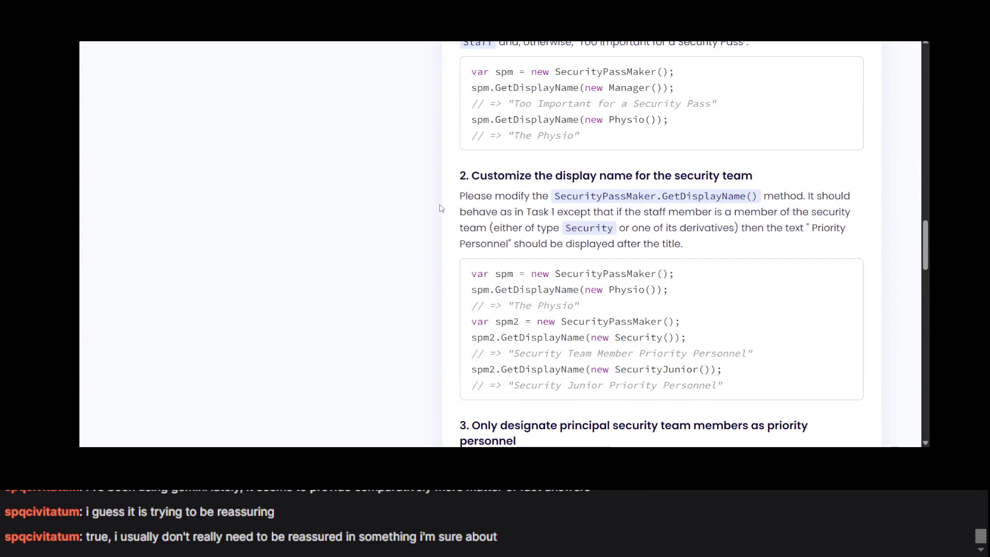
scroll(427, 229, up, 2)
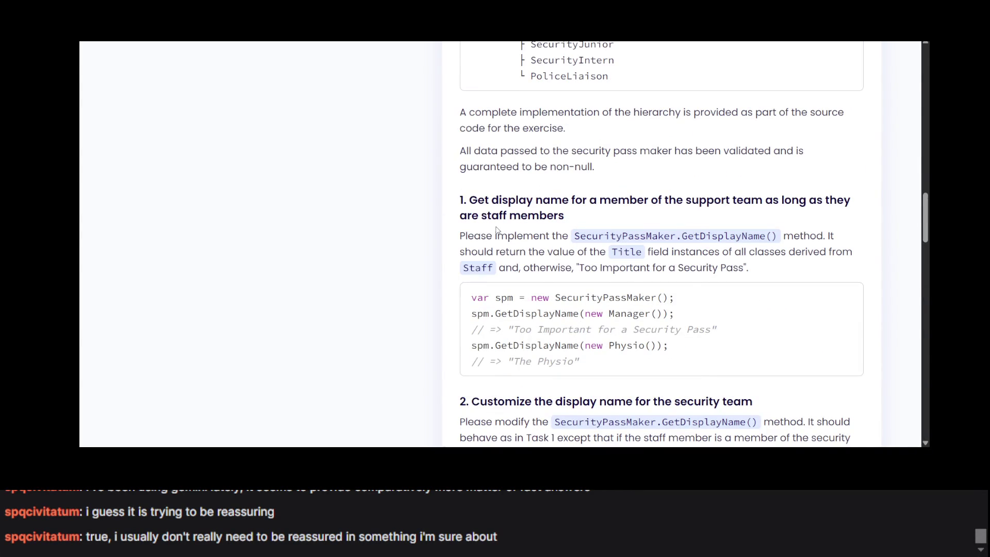
scroll(496, 231, up, 10)
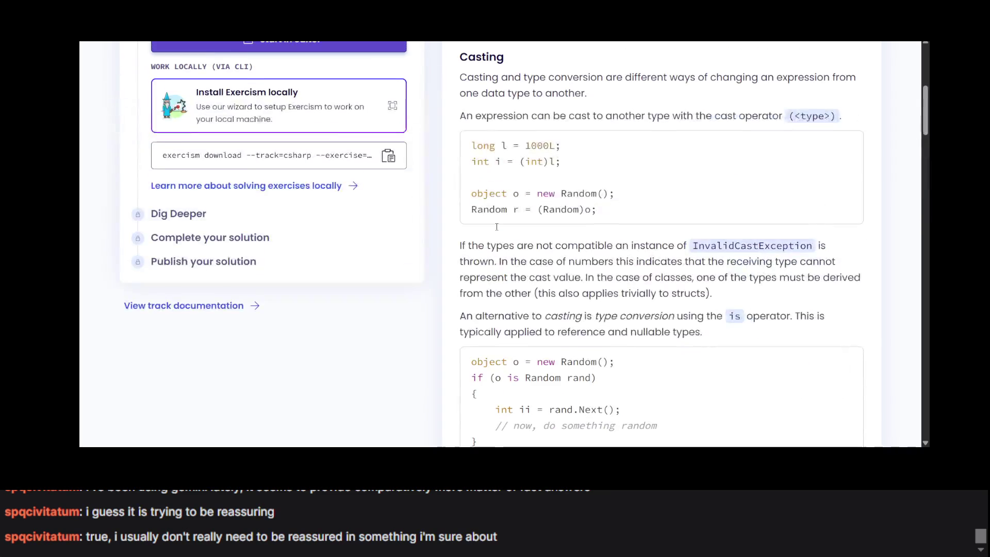
scroll(496, 227, down, 2)
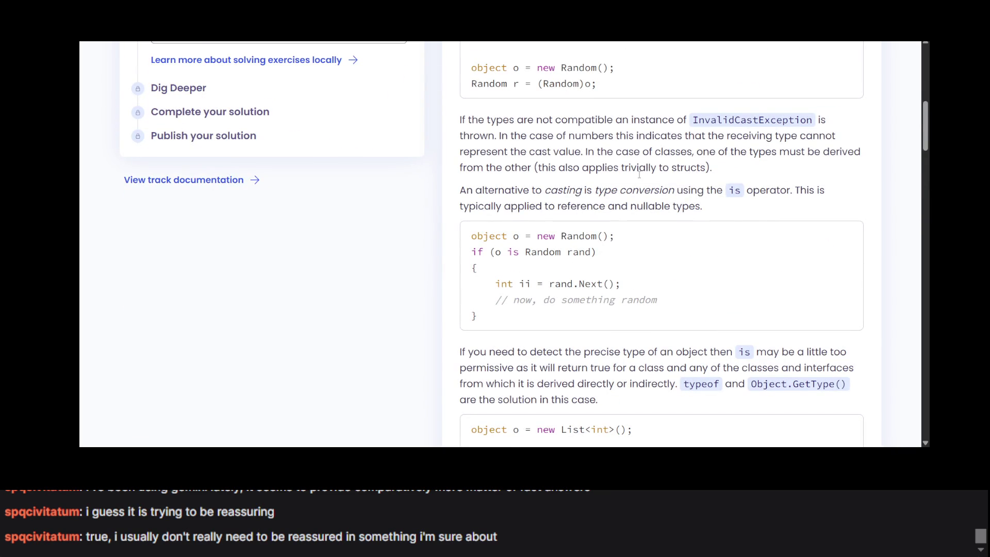
triple_click(639, 170)
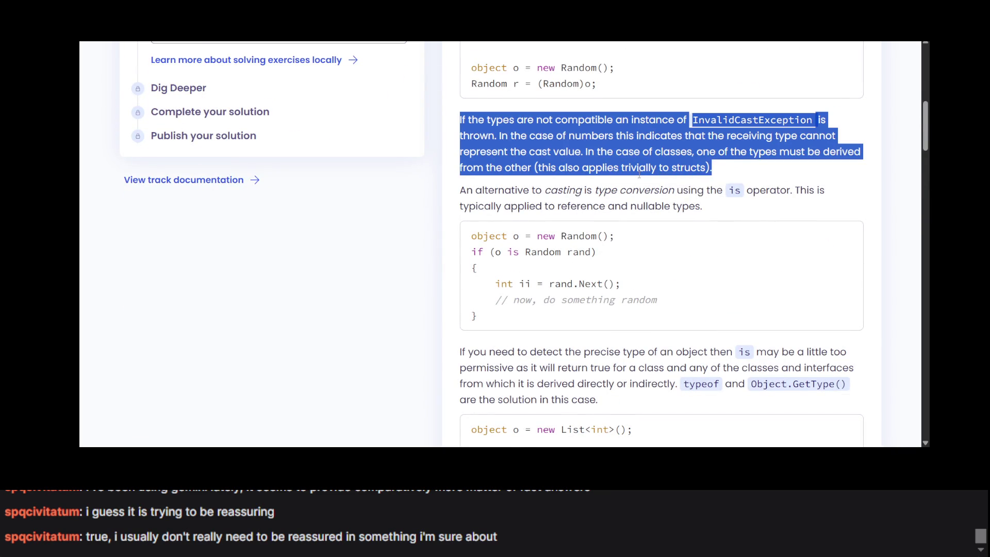
scroll(634, 165, down, 2)
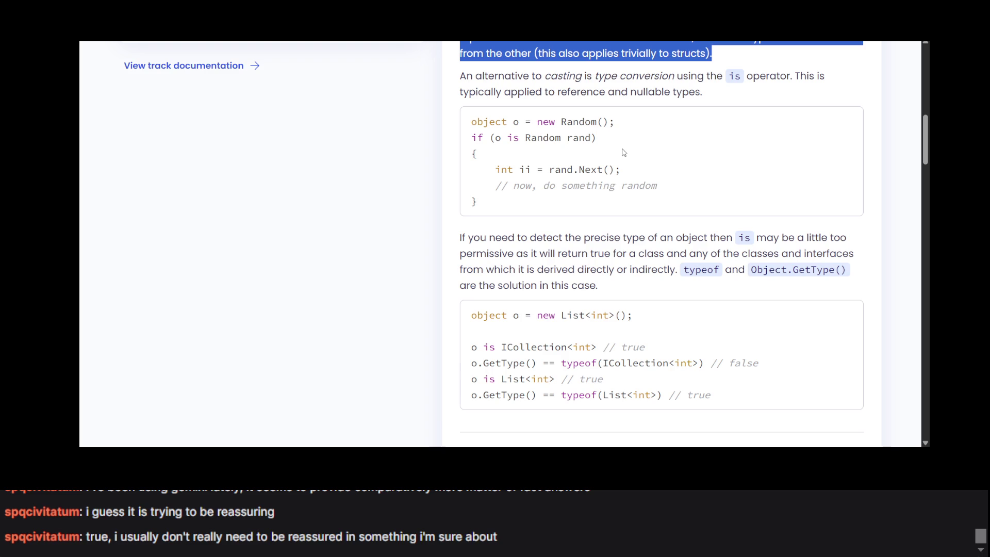
drag(609, 170, 548, 173)
key(ctrl+c)
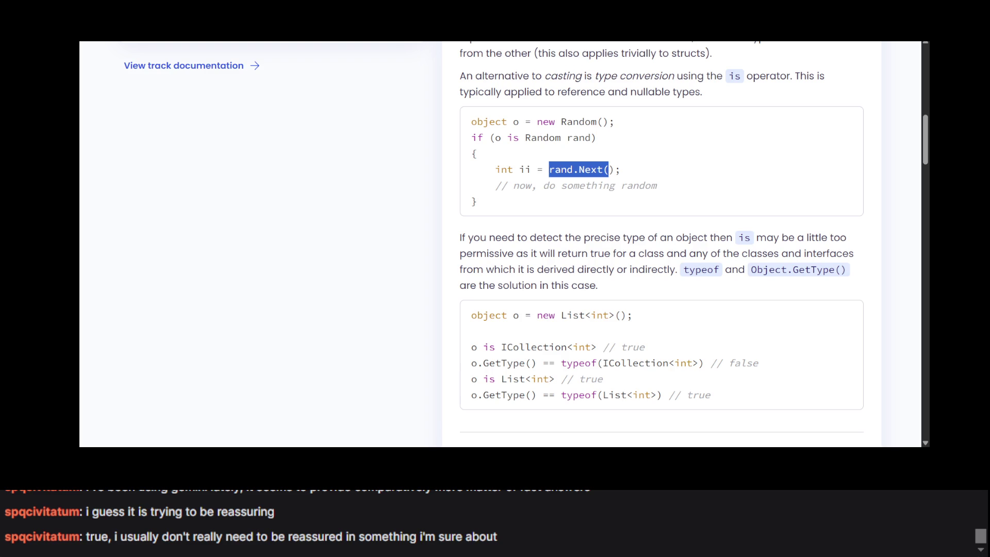
key(ctrl+Tab)
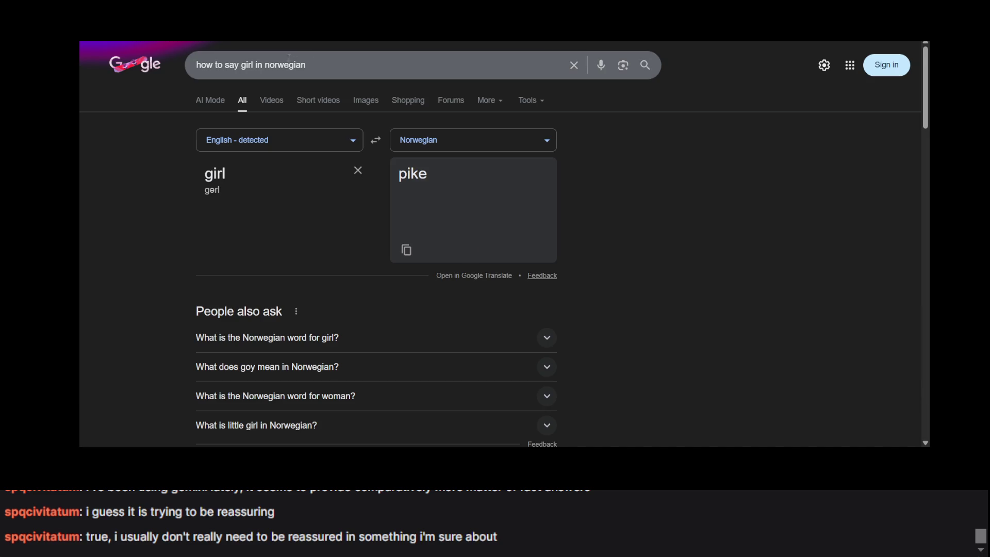
Search Google for 'rand.Next(' to find the Random.Next Method documentation.
click(286, 61)
key(ctrl+a)
key(ctrl+v)
key(Return)
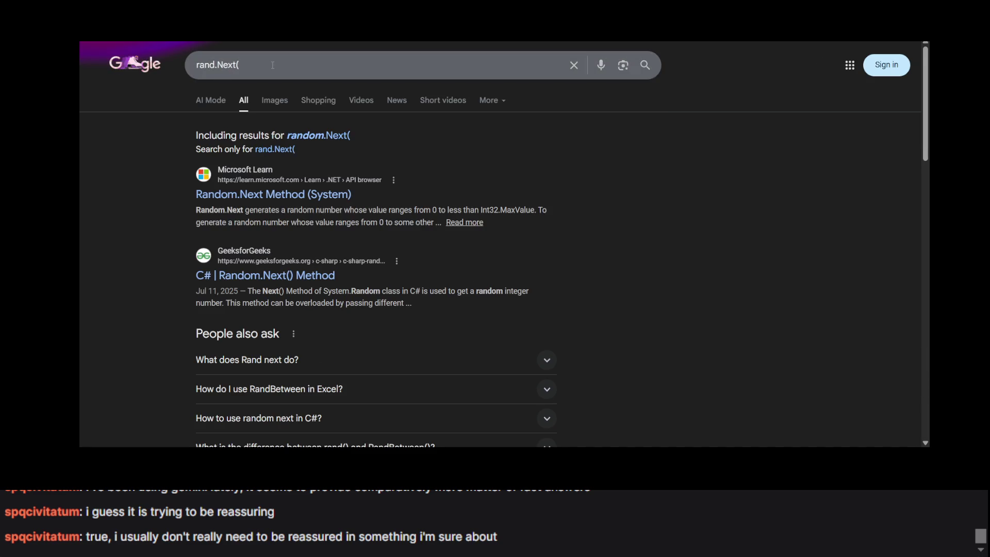
click(273, 65)
click(637, 305)
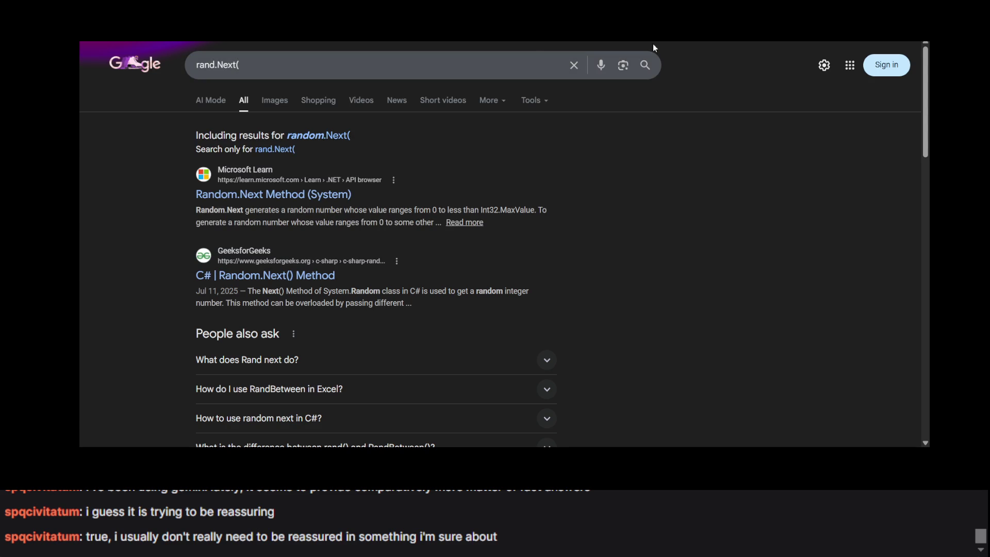
Flip between the Exercism exercise page and the rand.Next( search results.
key(ctrl+w)
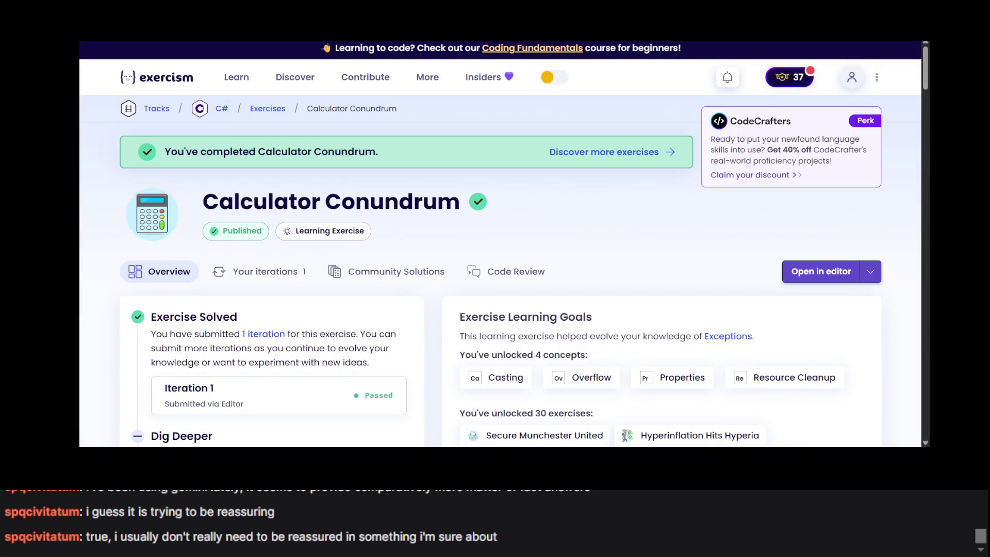
key(ctrl+Tab)
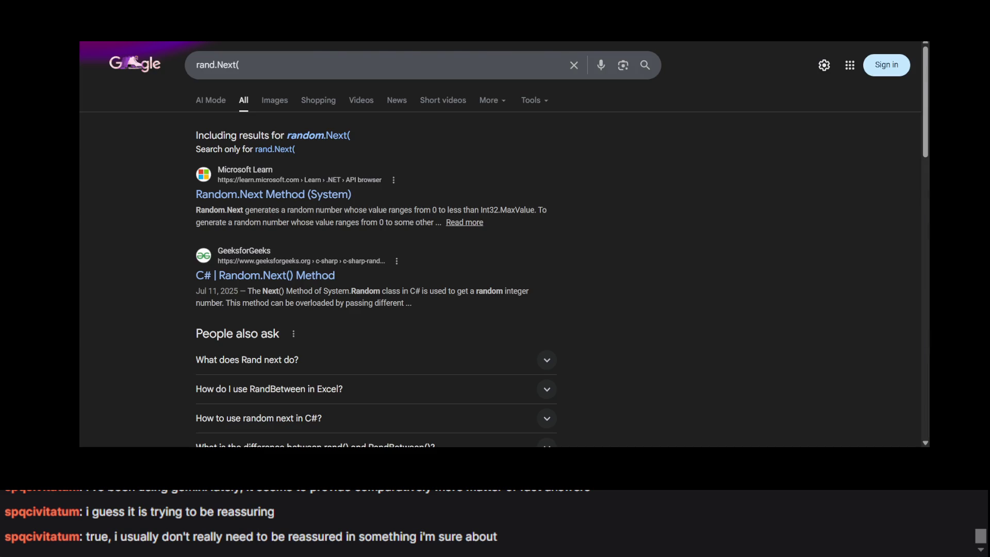
key(ctrl+Tab)
key(ctrl+Tab)
key(ctrl+Tab)
Scroll the Exercism Casting section down to the is-operator Random example.
scroll(411, 277, down, 5)
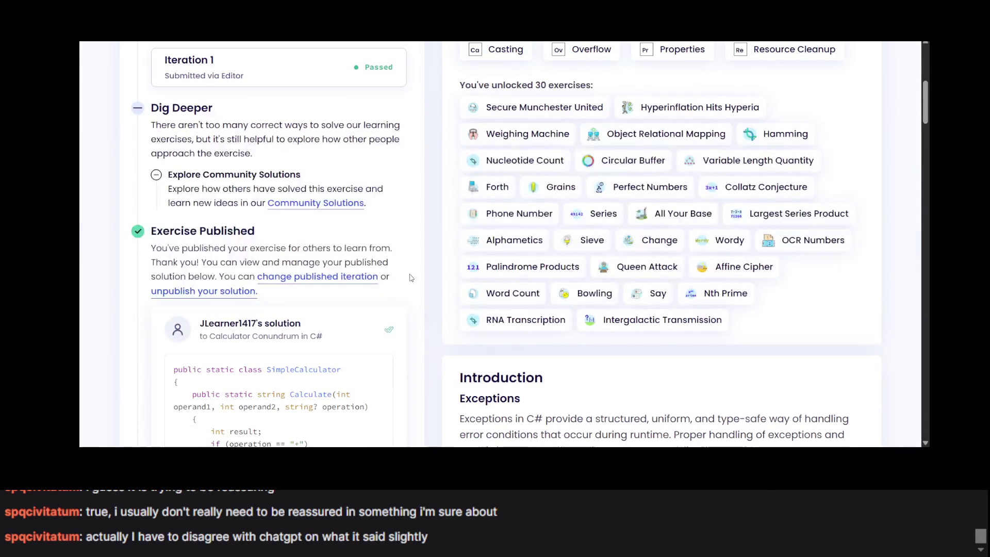
scroll(411, 278, down, 10)
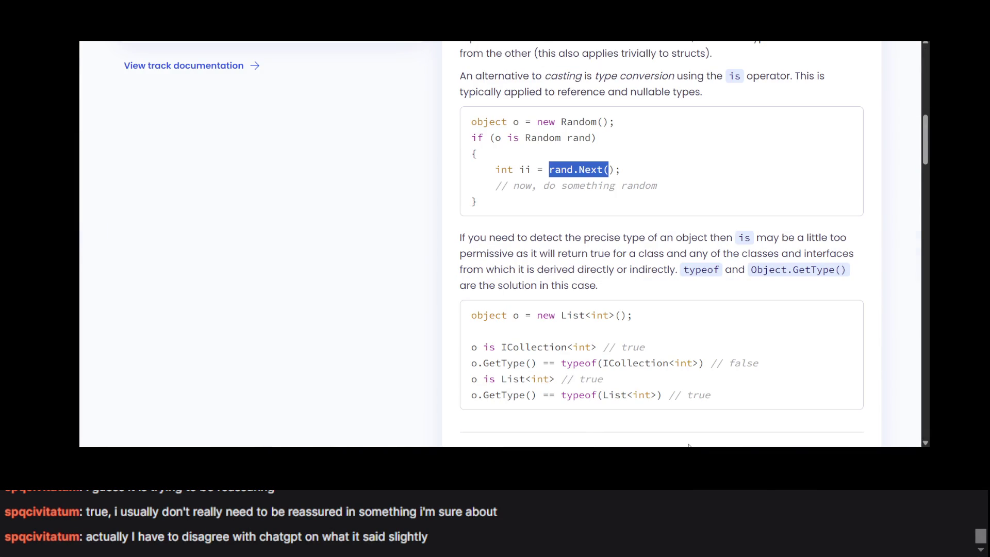
key(alt+Tab)
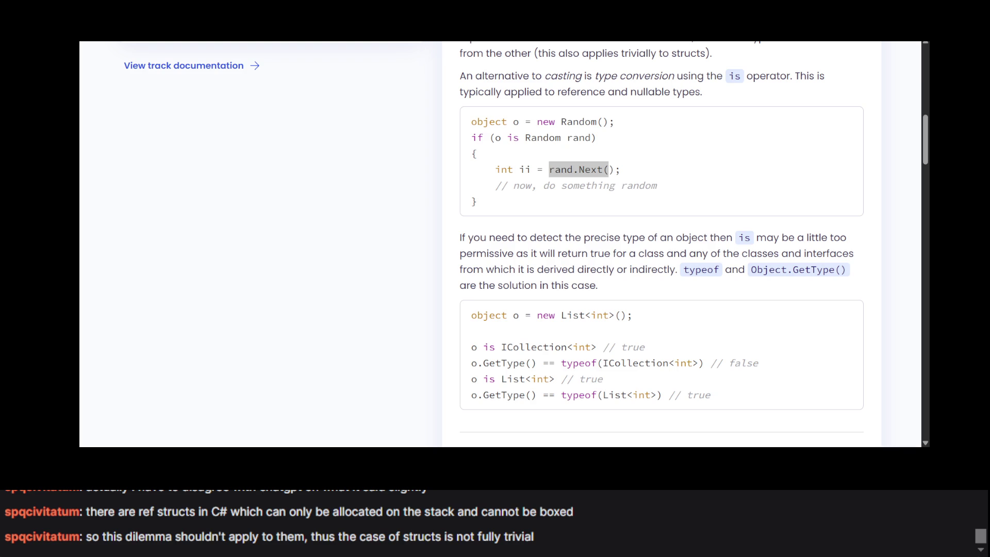
click(127, 249)
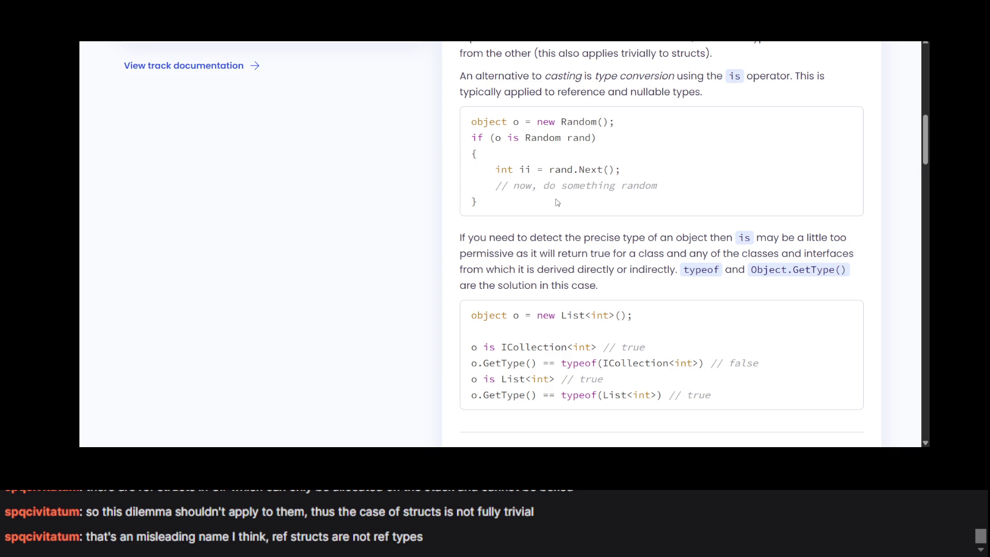
scroll(557, 202, down, 1)
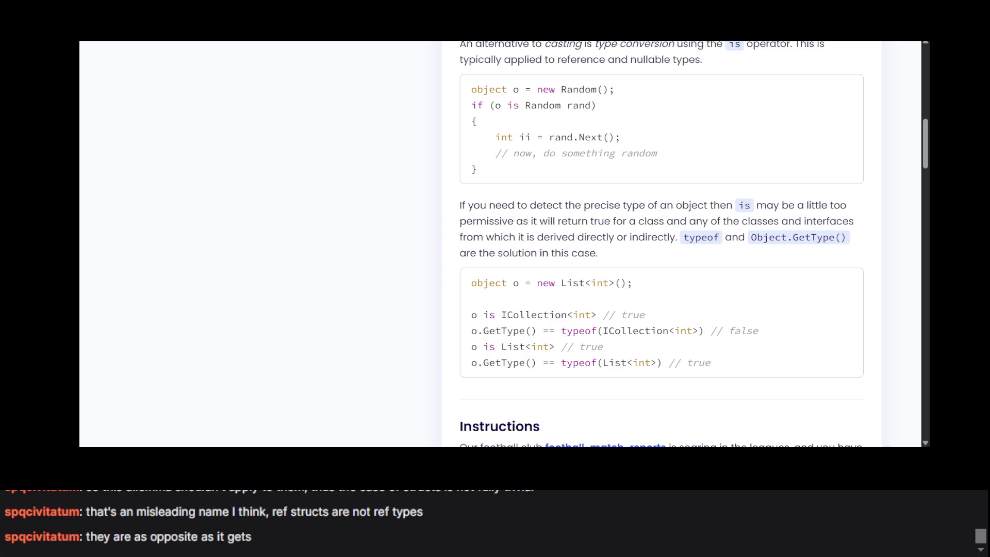
scroll(675, 96, up, 2)
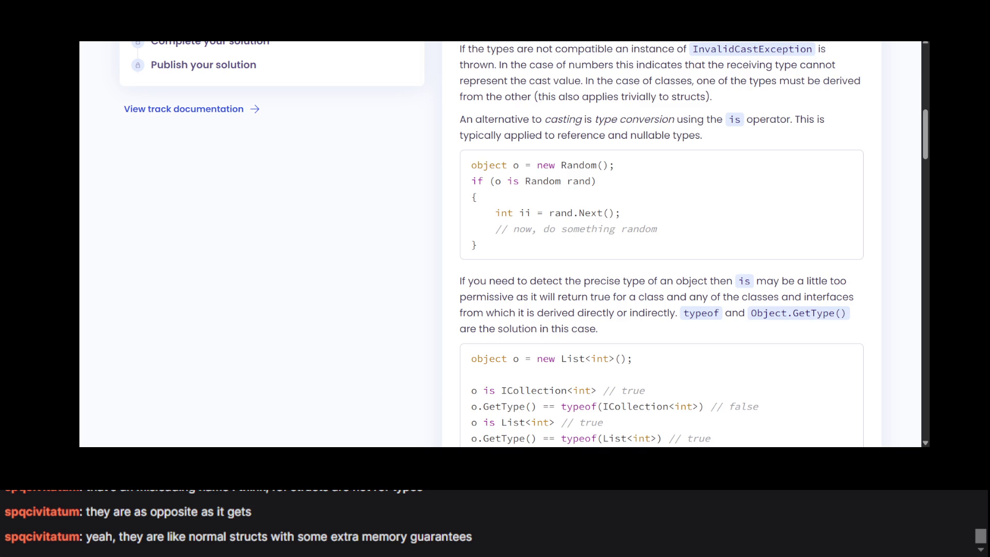
scroll(545, 143, down, 2)
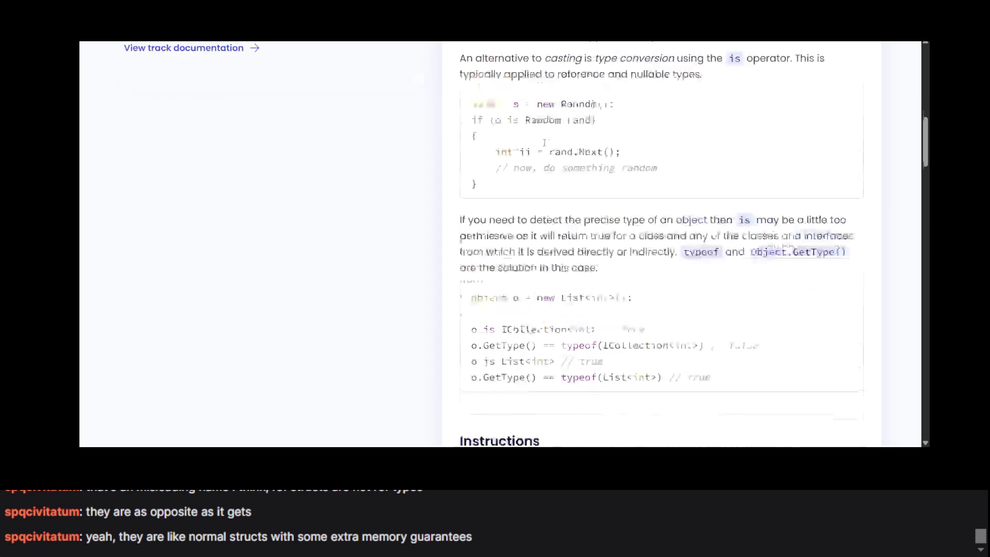
triple_click(524, 136)
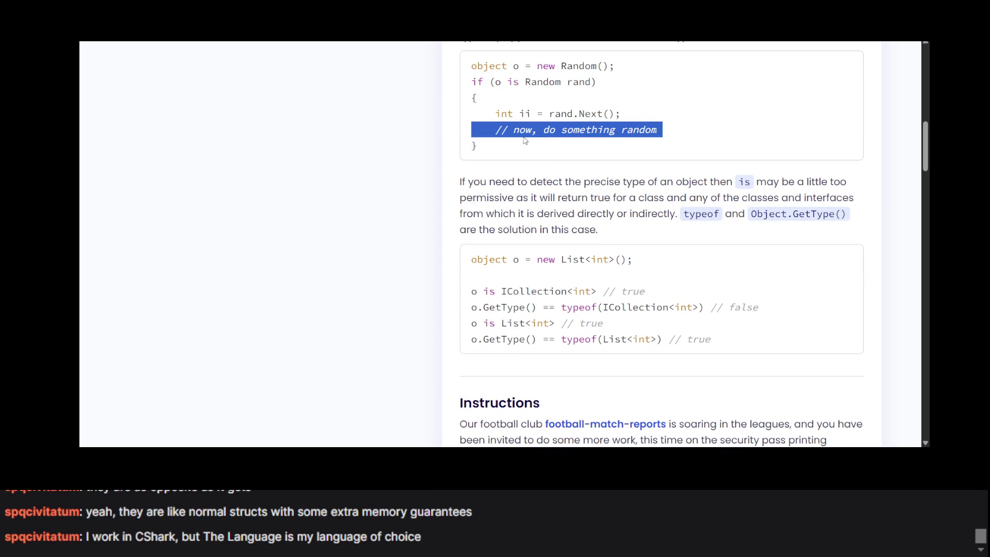
click(525, 140)
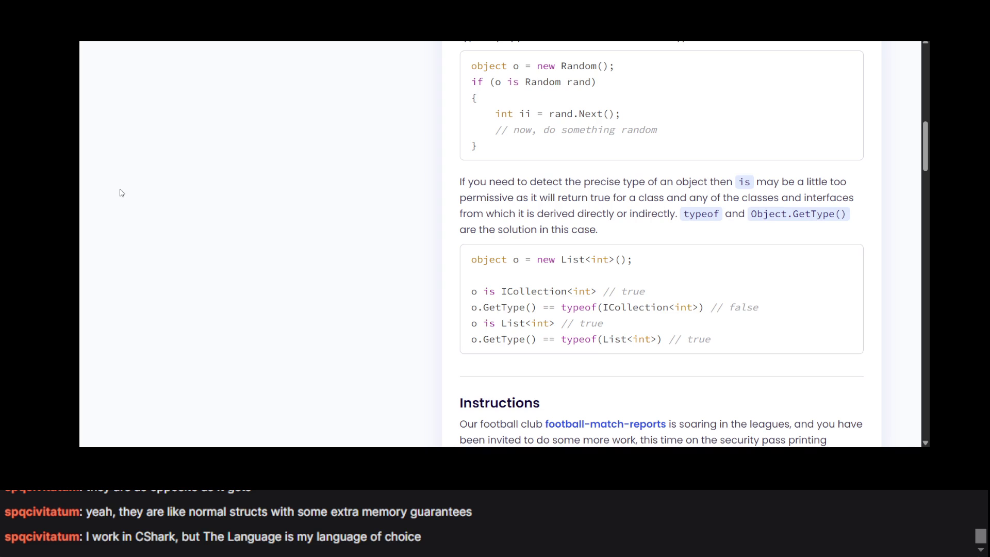
double_click(565, 142)
key(alt+Tab)
click(166, 201)
scroll(366, 159, up, 1)
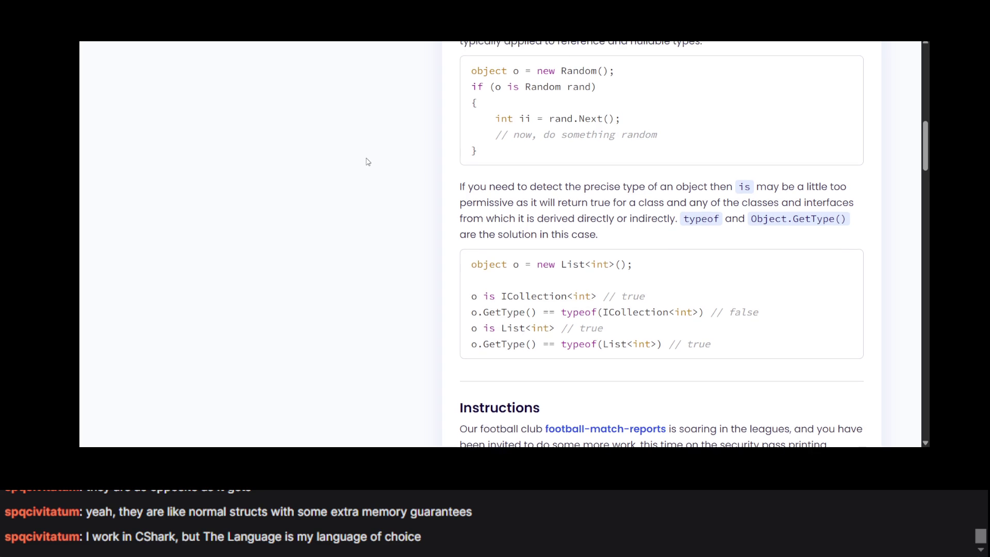
scroll(367, 162, down, 20)
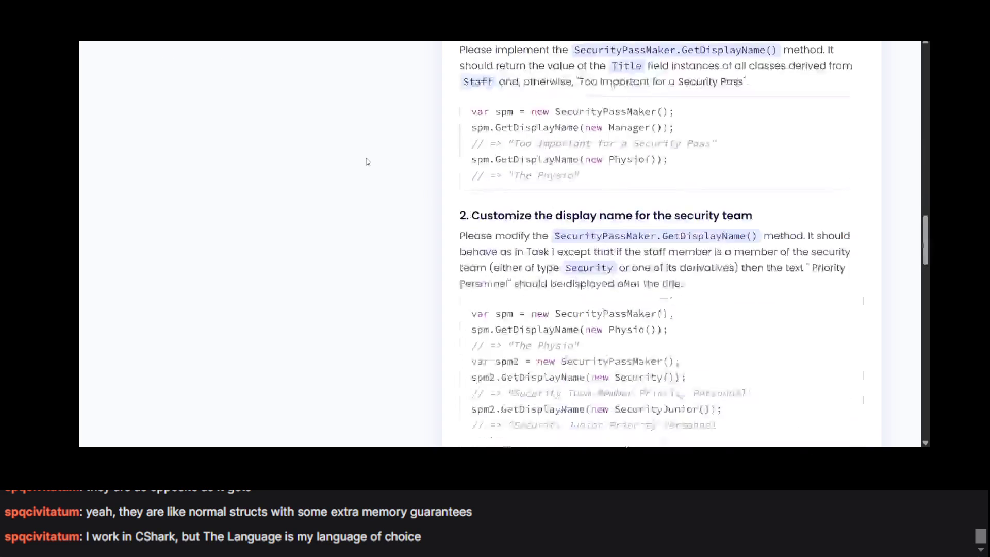
scroll(367, 162, up, 15)
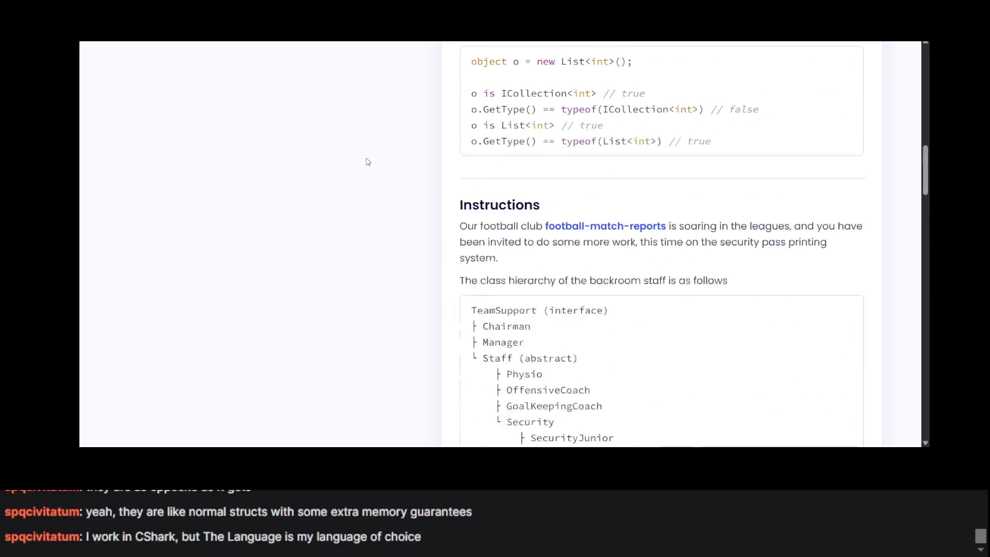
scroll(367, 162, up, 6)
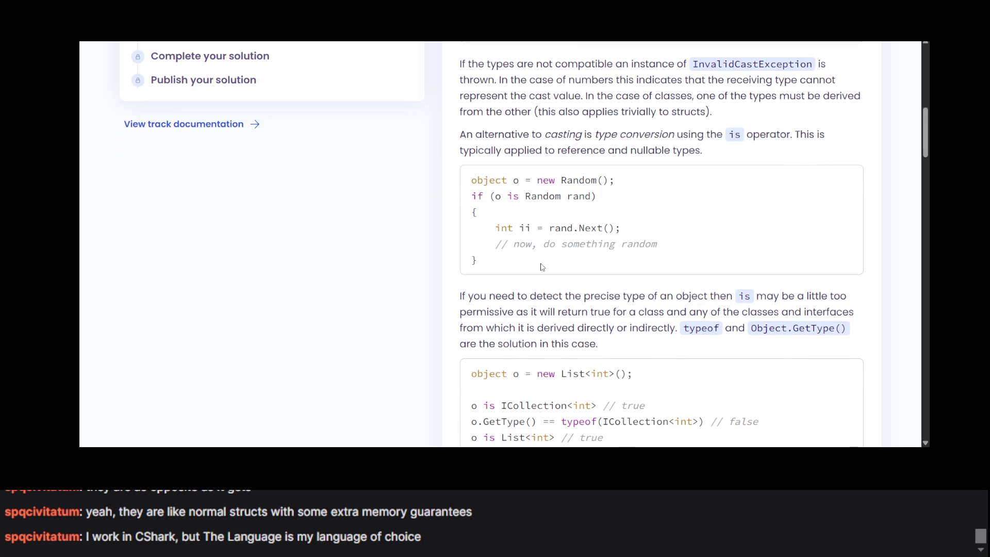
Read the is-operator notes, highlighting the paragraph on detecting precise types, then scroll on.
scroll(541, 266, up, 3)
scroll(542, 267, down, 5)
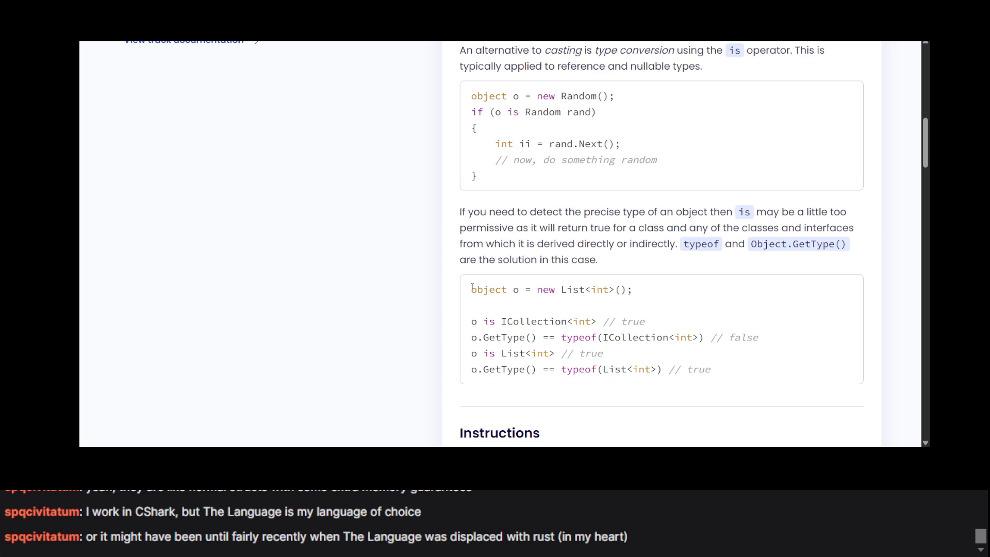
triple_click(524, 227)
click(554, 422)
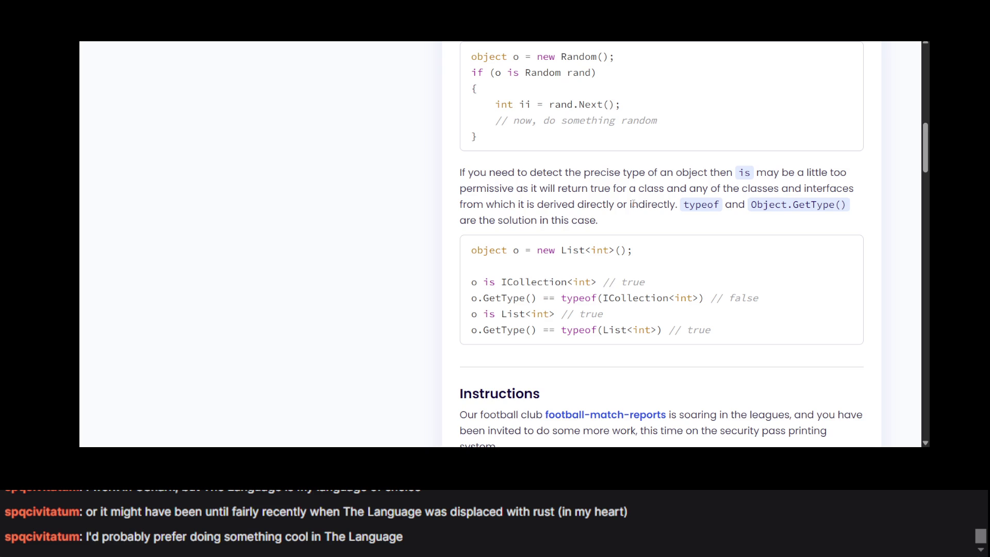
scroll(667, 206, down, 1)
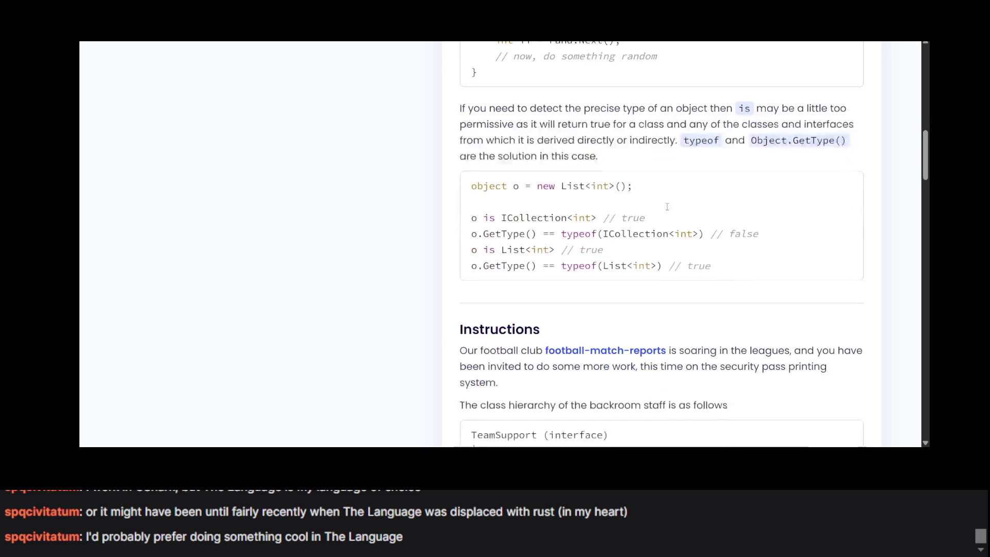
Study the is versus typeof examples, highlighting typeof and the false result.
drag(616, 140, 655, 169)
click(652, 168)
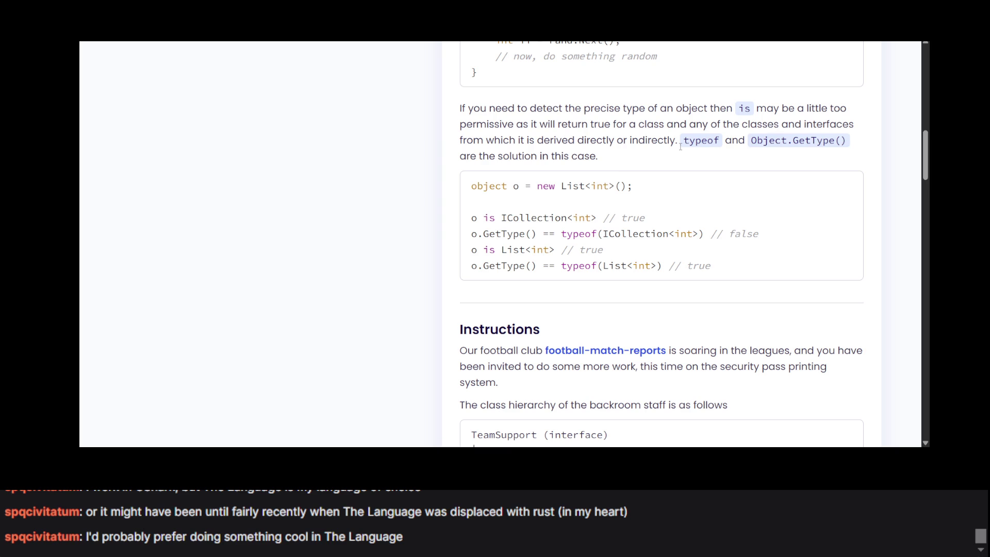
double_click(680, 146)
click(680, 147)
scroll(681, 147, down, 2)
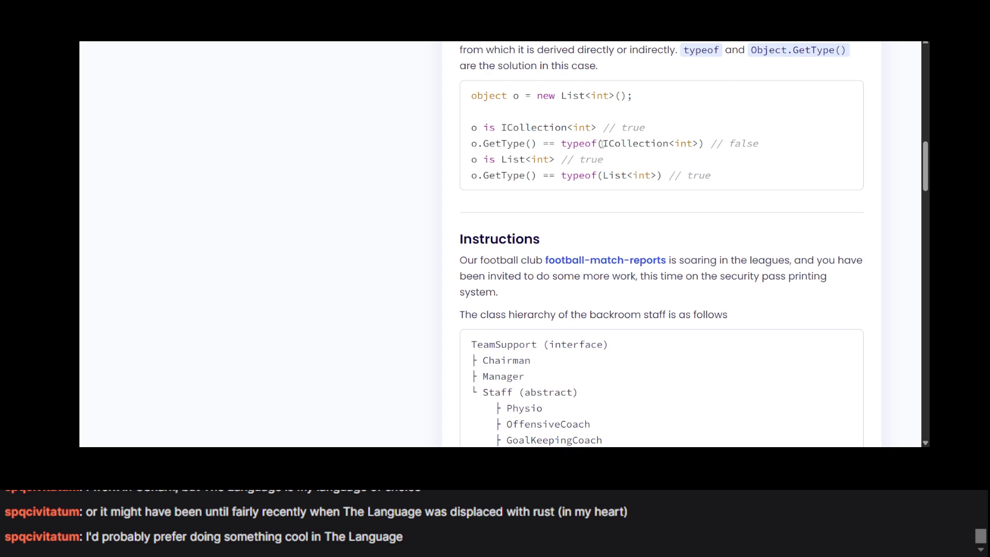
scroll(602, 145, up, 1)
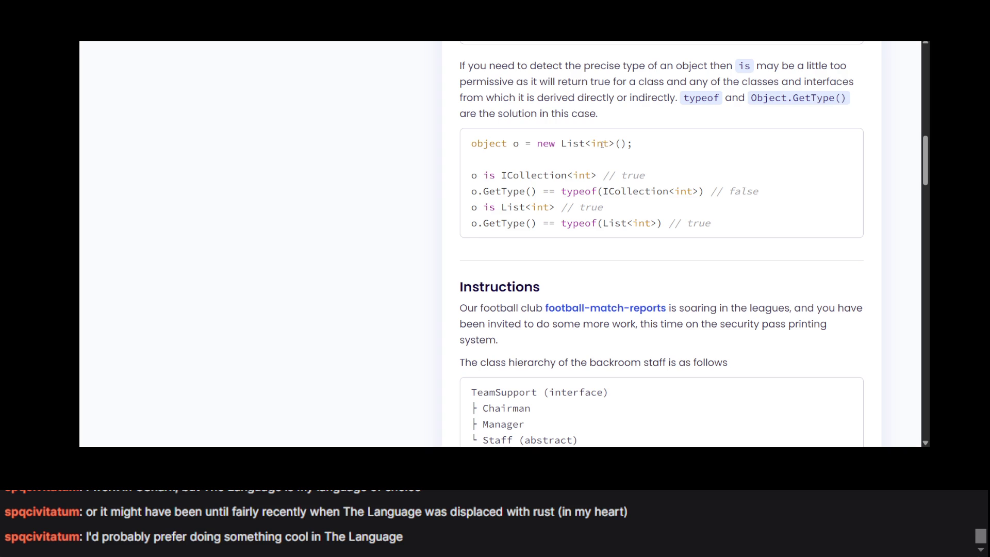
scroll(602, 145, down, 1)
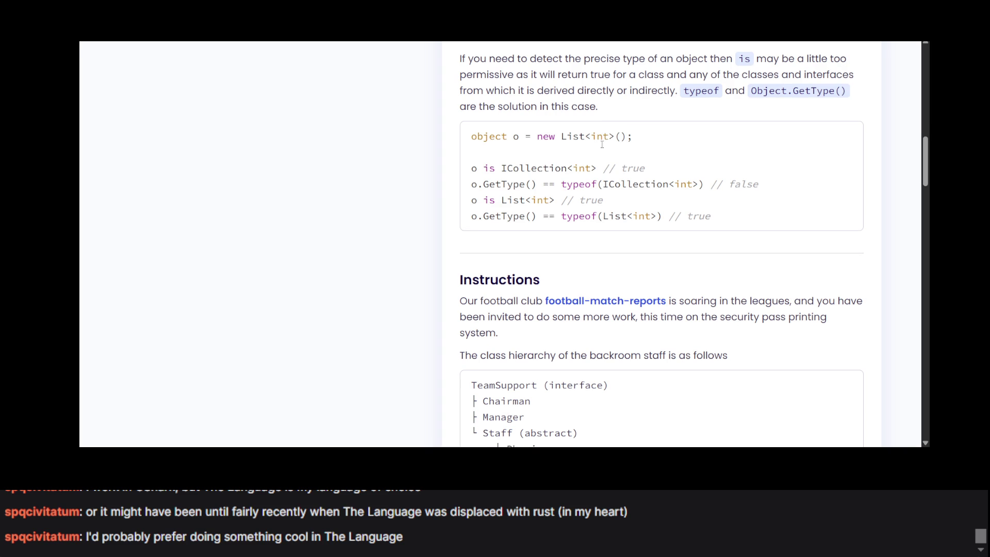
double_click(738, 188)
click(738, 187)
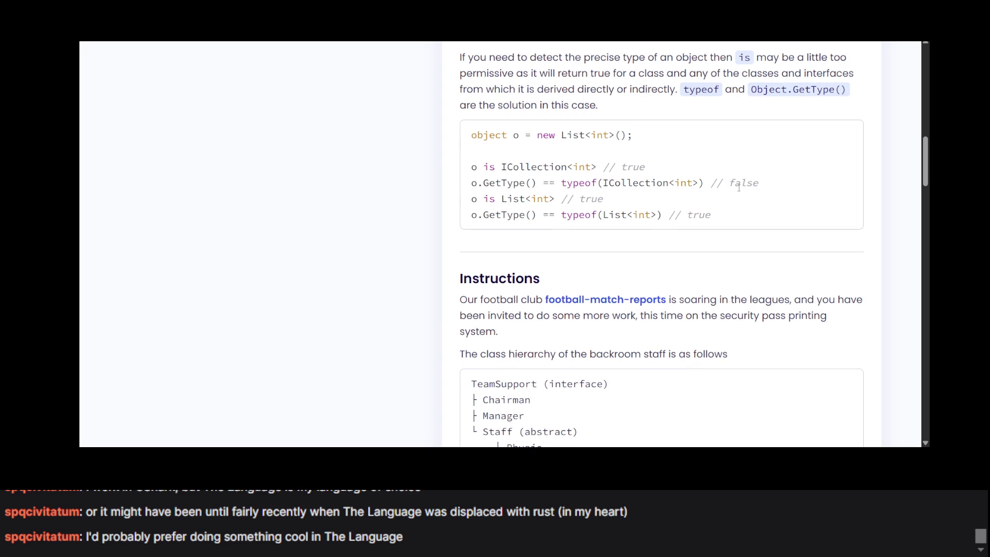
Zoom in and examine the ICollection<int> and typeof(List<int>) comparison lines.
key(ctrl+plus)
key(ctrl+plus)
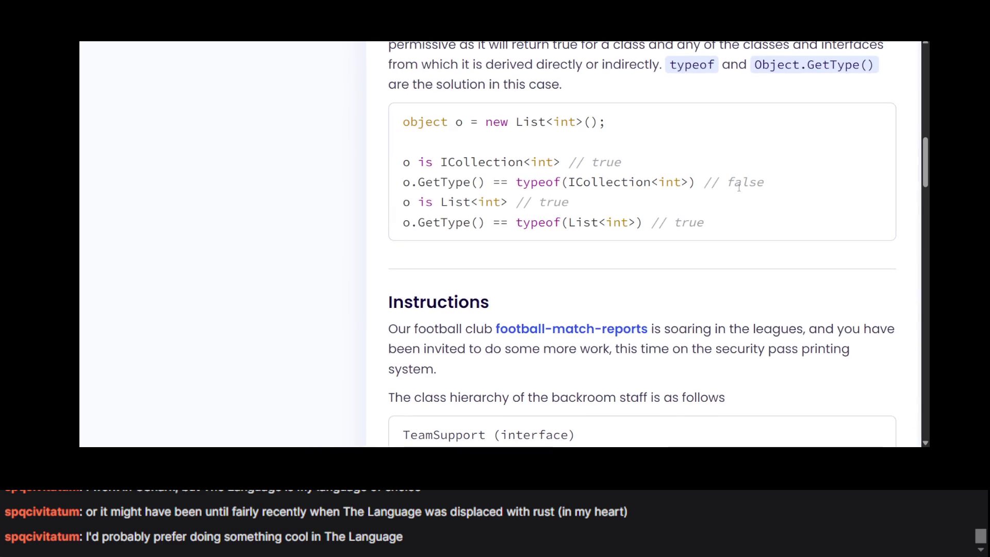
mouse_move(575, 182)
mouse_down()
mouse_move(696, 181)
mouse_move(681, 181)
mouse_up()
scroll(616, 213, down, 1)
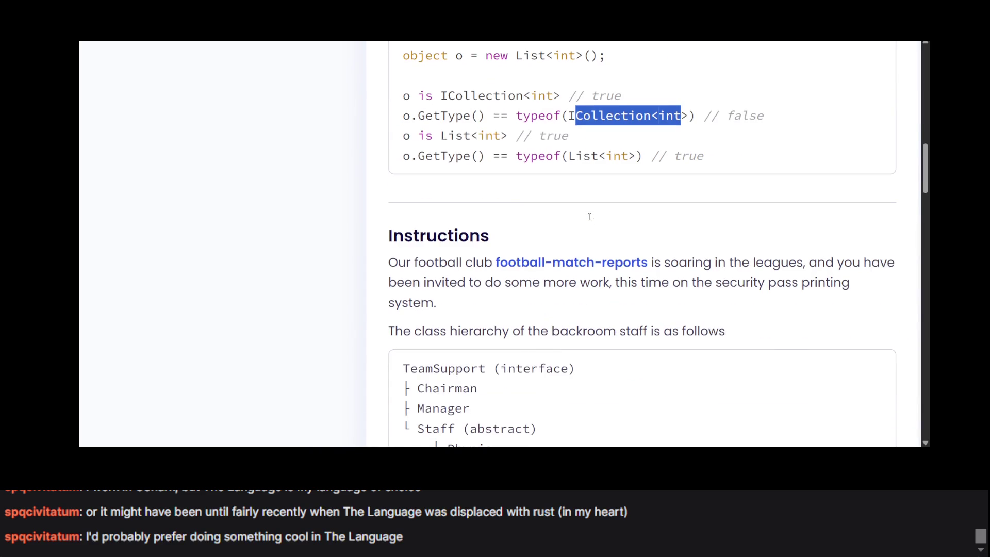
click(434, 149)
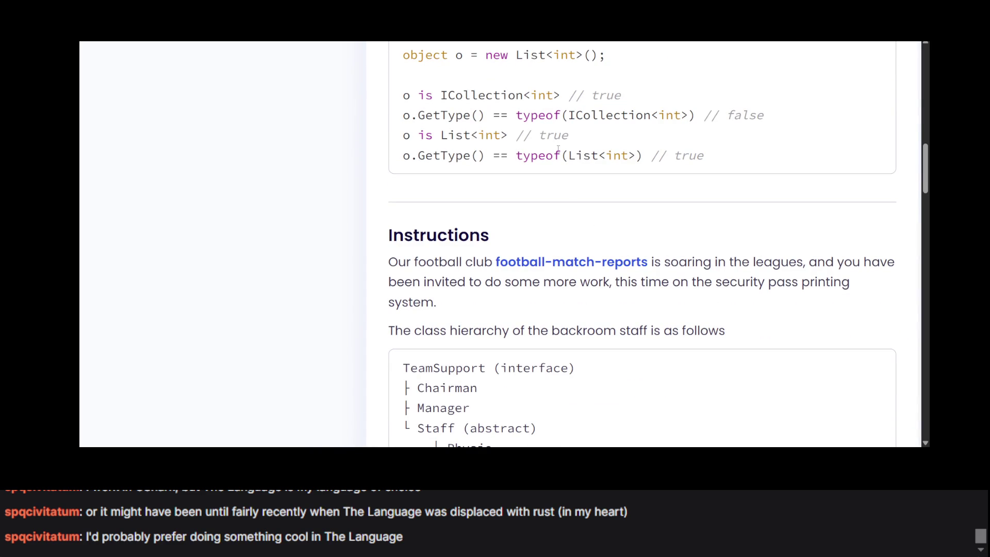
scroll(558, 149, up, 1)
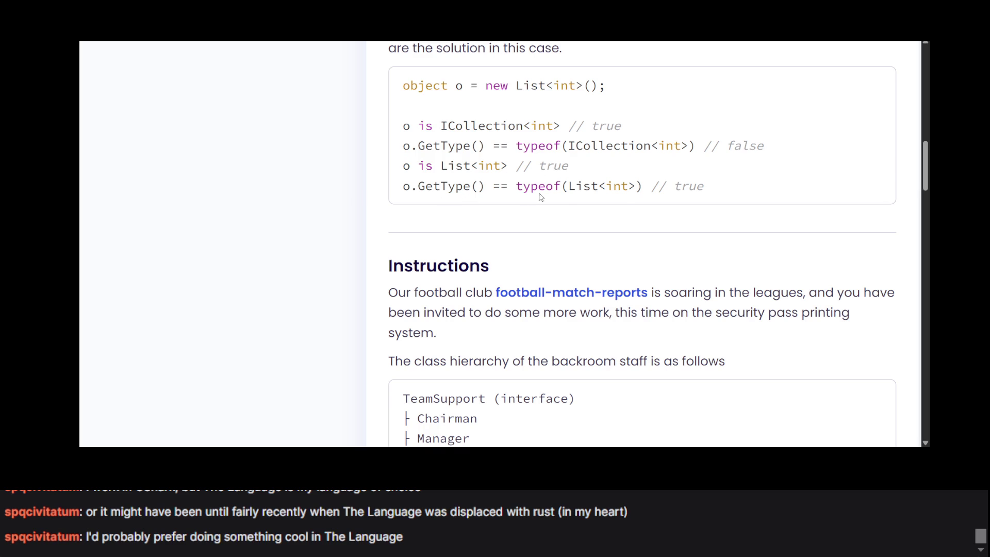
triple_click(586, 190)
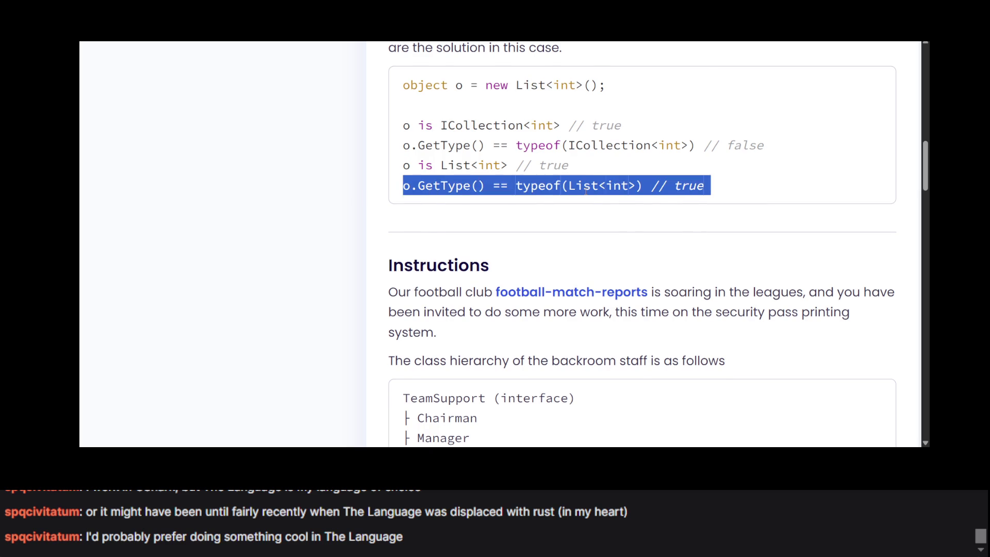
click(585, 190)
scroll(586, 191, down, 5)
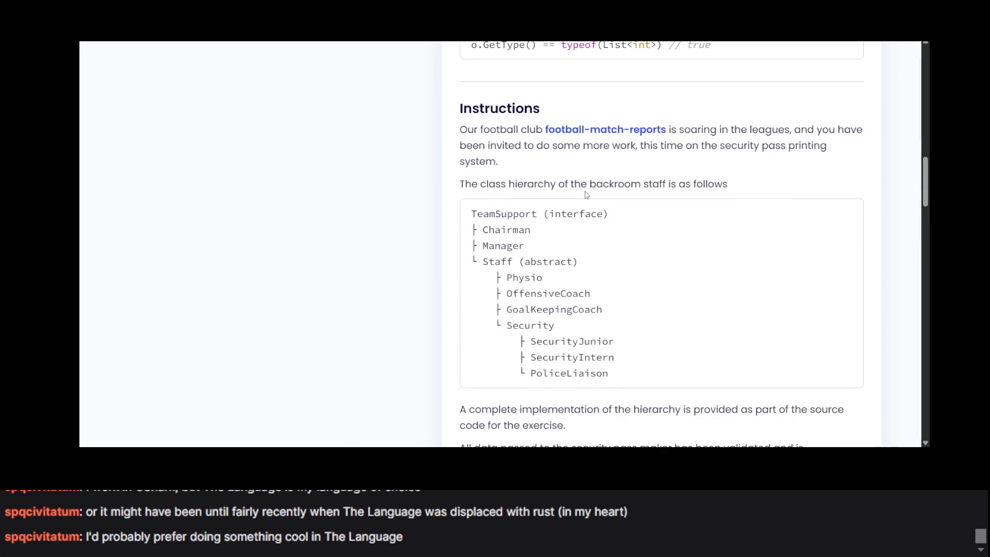
Scroll past the football-match-reports Instructions back up to the exercise header.
scroll(585, 194, up, 10)
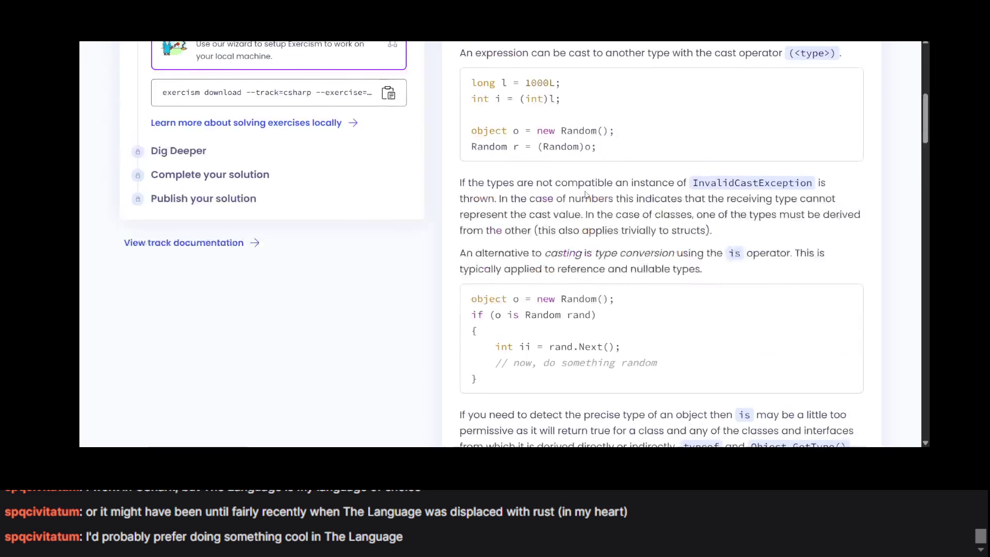
scroll(586, 194, down, 9)
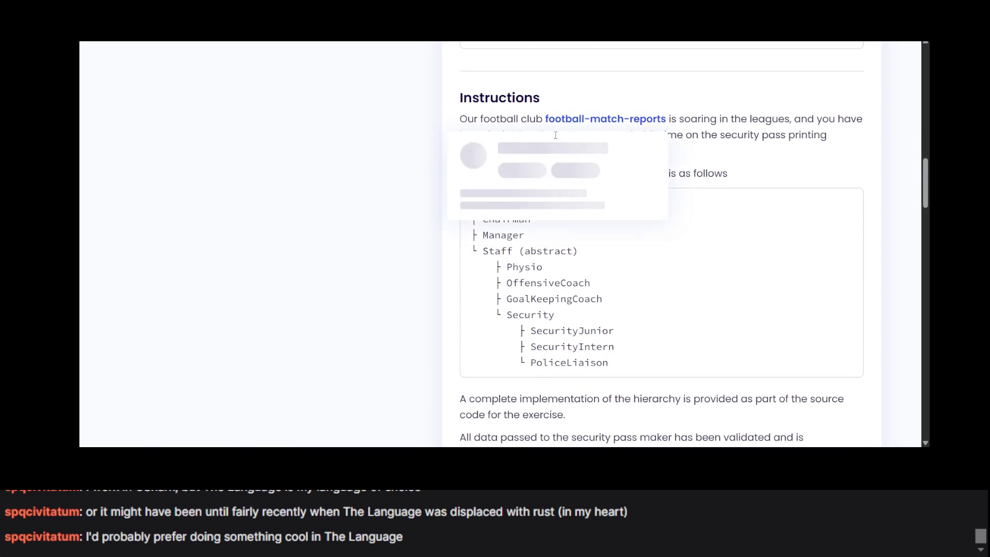
mouse_move(606, 122)
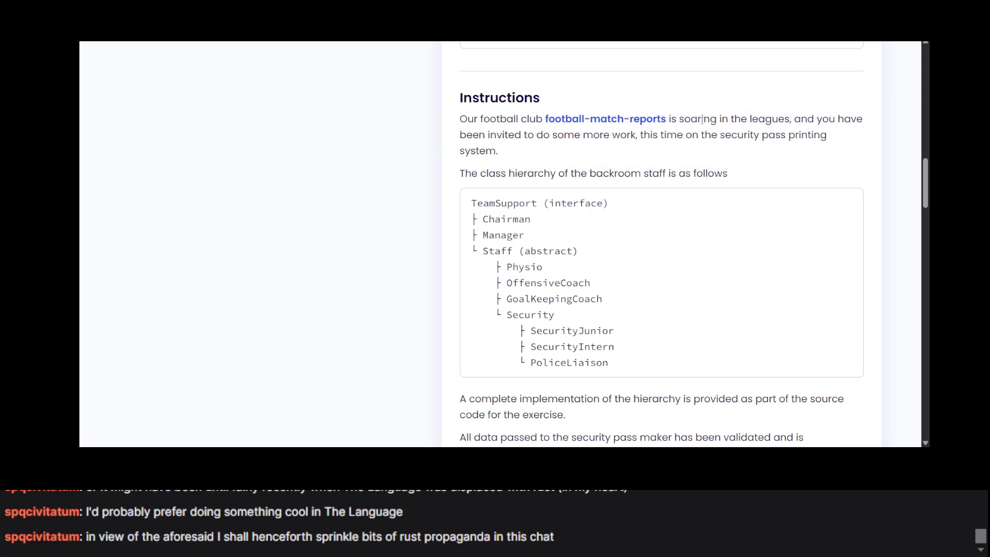
scroll(695, 124, up, 3)
scroll(695, 124, up, 15)
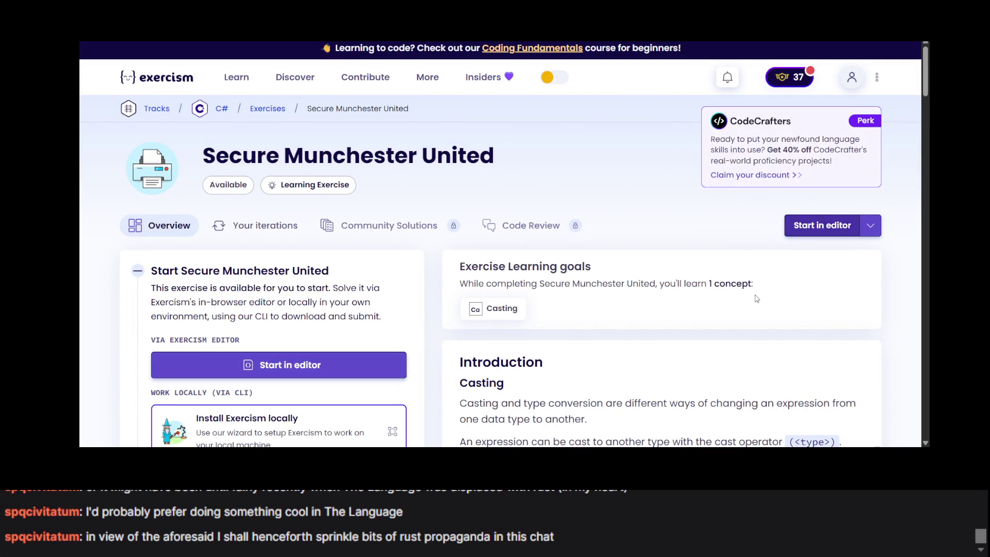
Try Start in editor, go back, and navigate to the C# track overview.
click(801, 228)
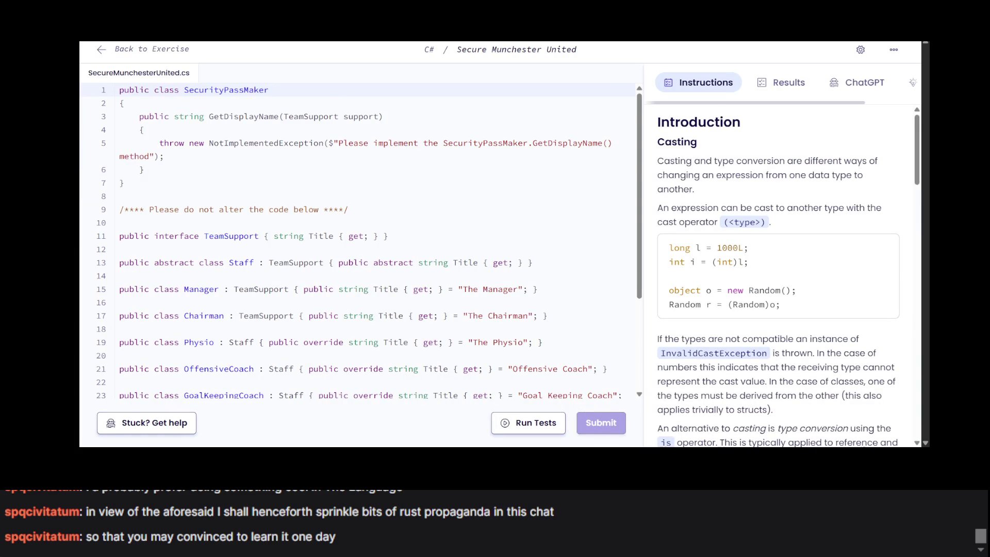
key(alt+Left)
scroll(237, 199, up, 5)
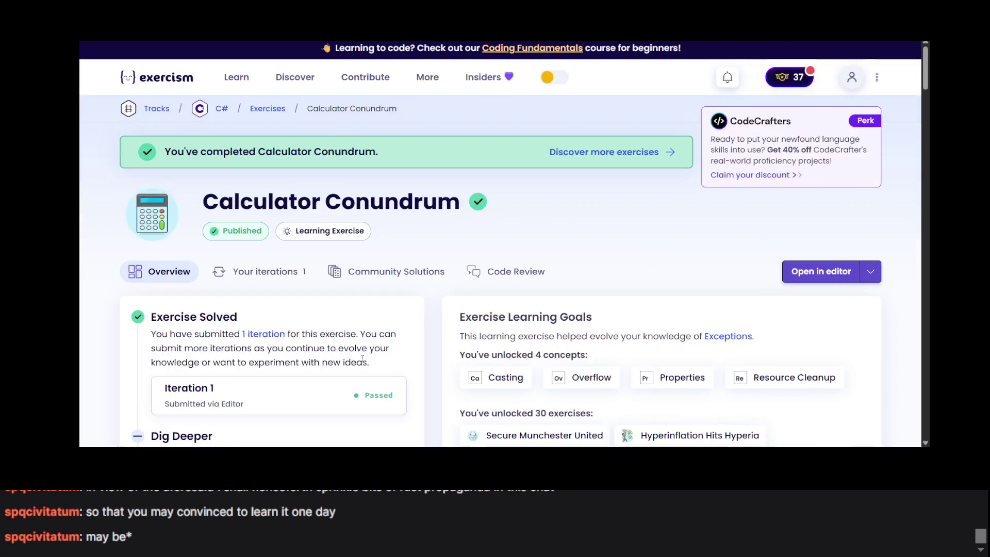
click(221, 108)
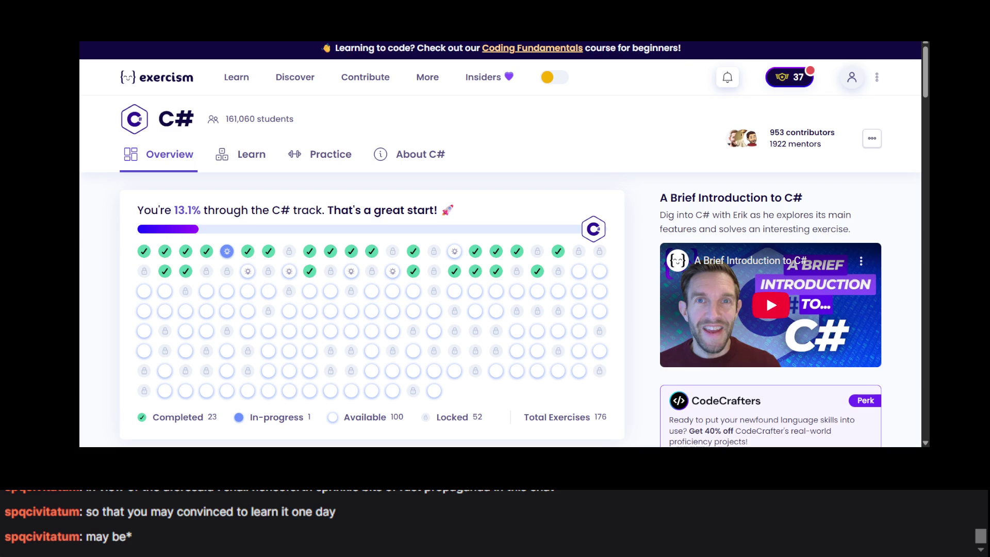
On the Learn concept map, open the Secure Munchester United exercise under Casting.
scroll(95, 208, down, 5)
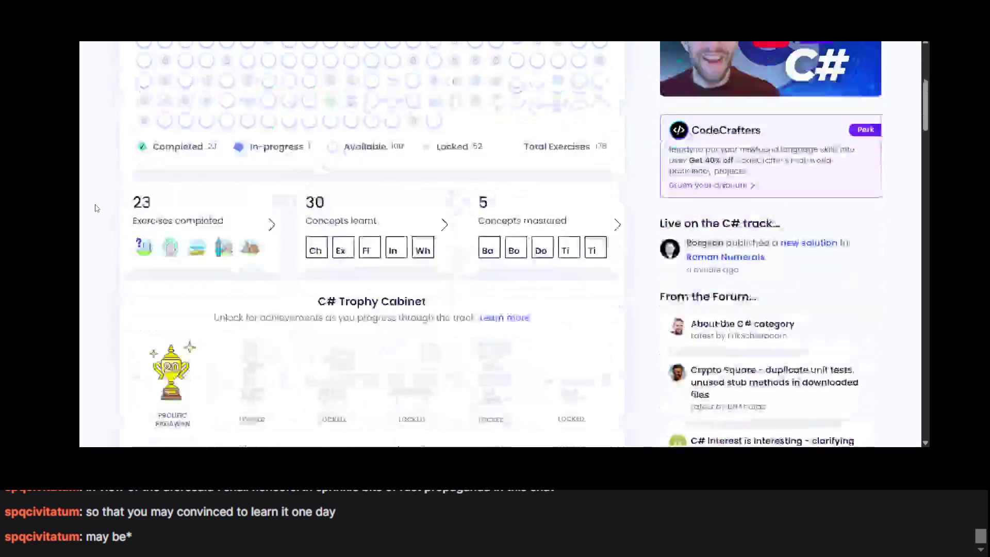
scroll(95, 208, up, 4)
scroll(95, 208, up, 1)
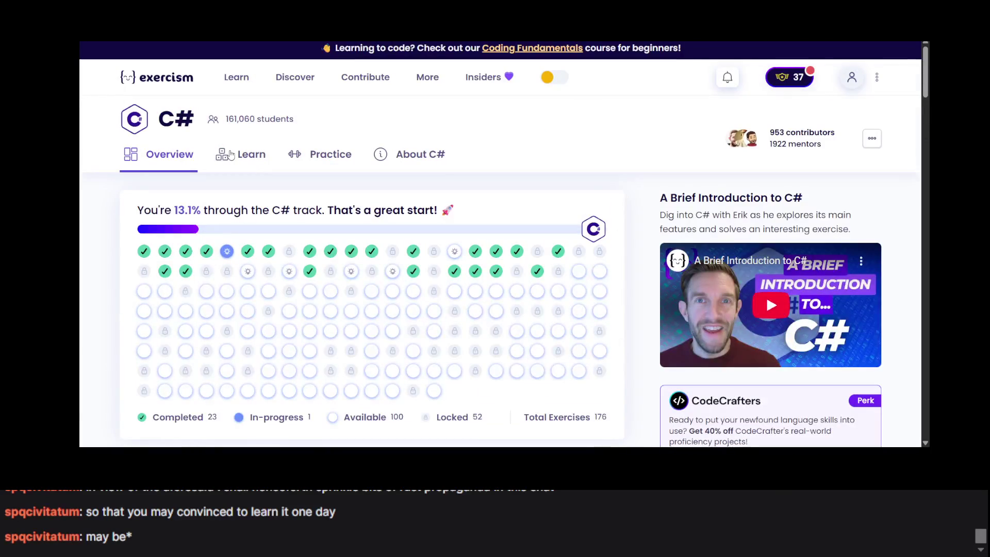
click(230, 155)
scroll(230, 155, down, 2)
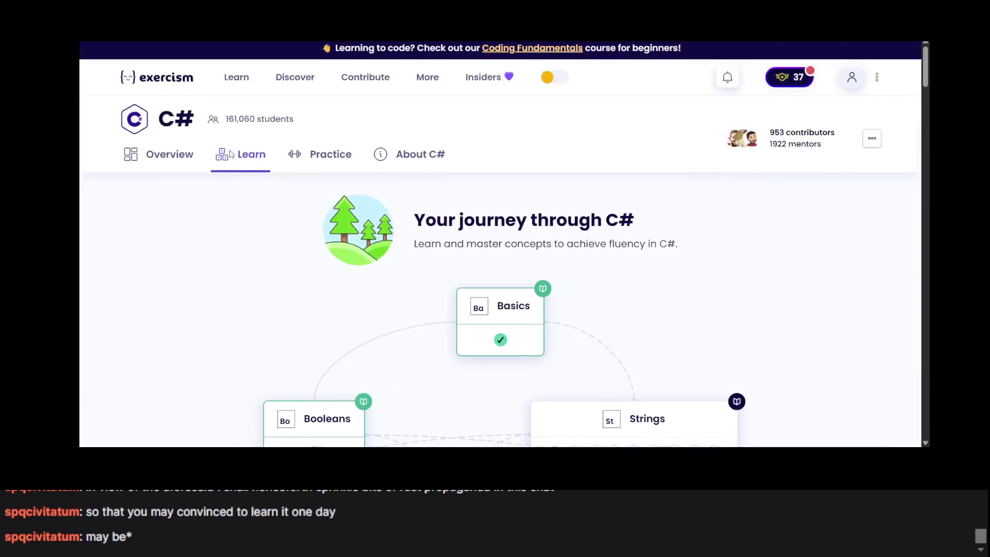
scroll(231, 155, down, 10)
scroll(230, 155, down, 5)
scroll(230, 155, up, 3)
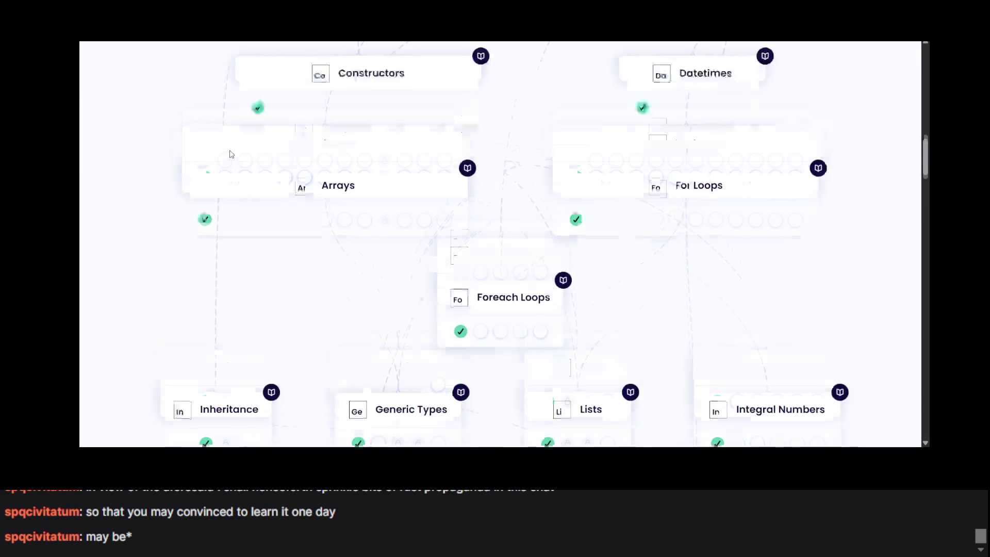
scroll(231, 155, down, 5)
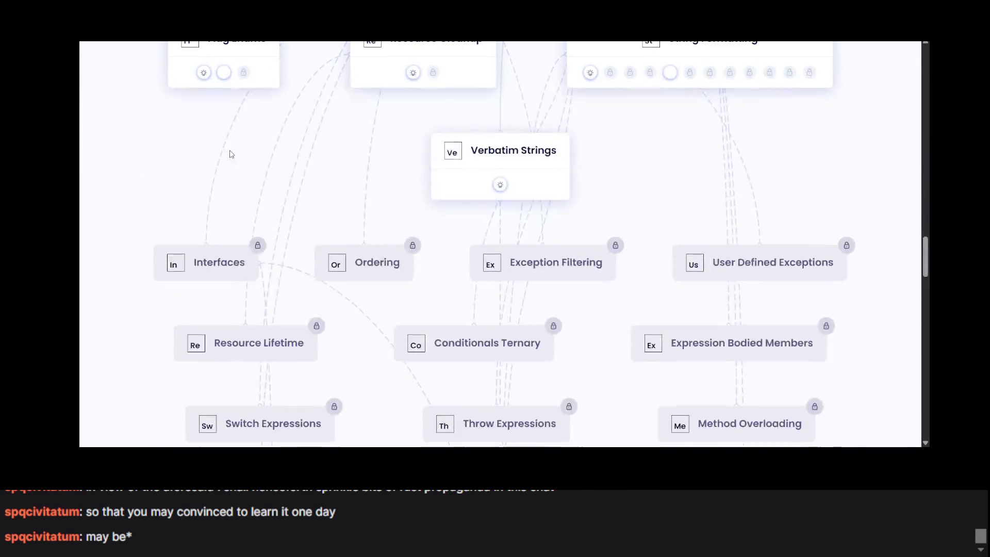
scroll(230, 155, up, 2)
scroll(230, 154, up, 1)
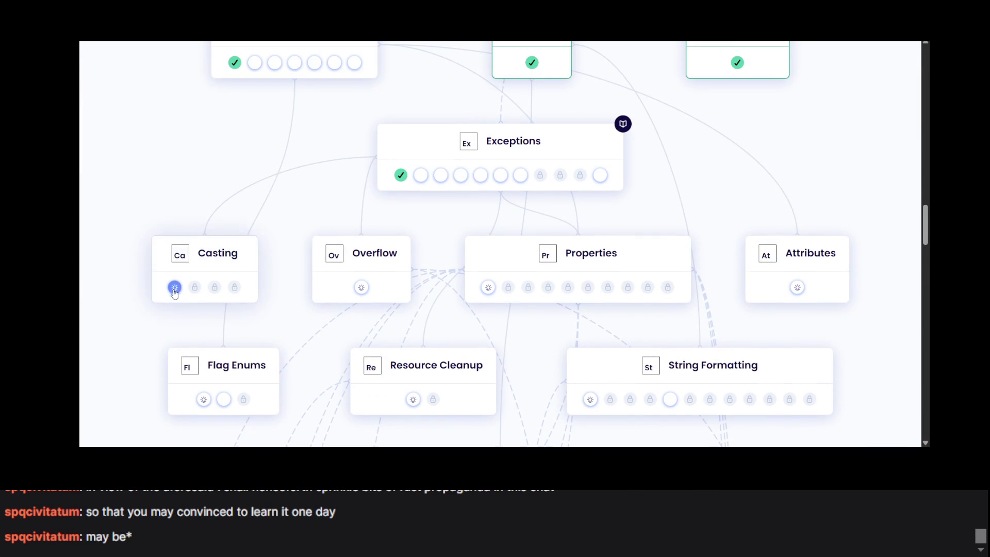
click(175, 287)
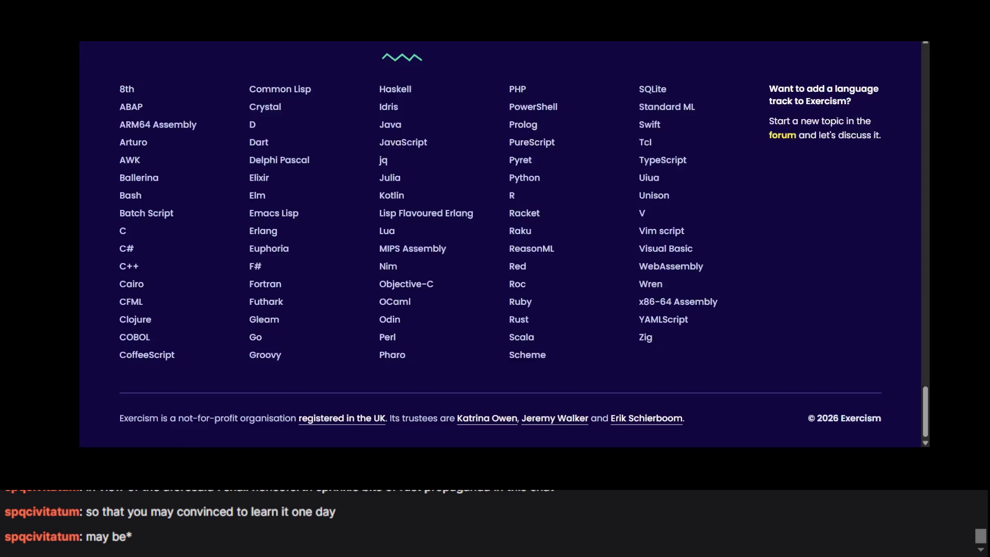
Go from the code editor back to the Secure Munchester United instructions and scroll to the class hierarchy.
scroll(302, 174, down, 3)
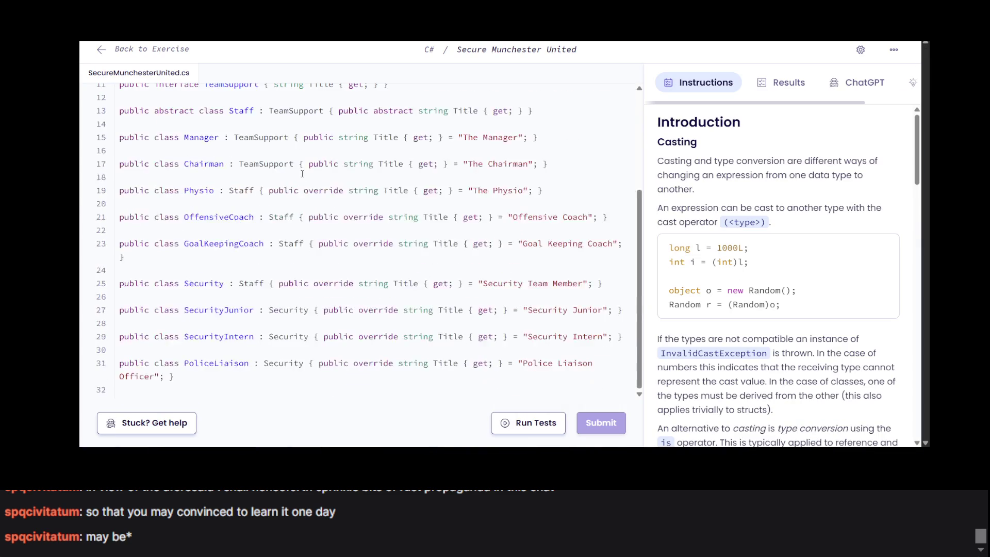
scroll(302, 174, up, 3)
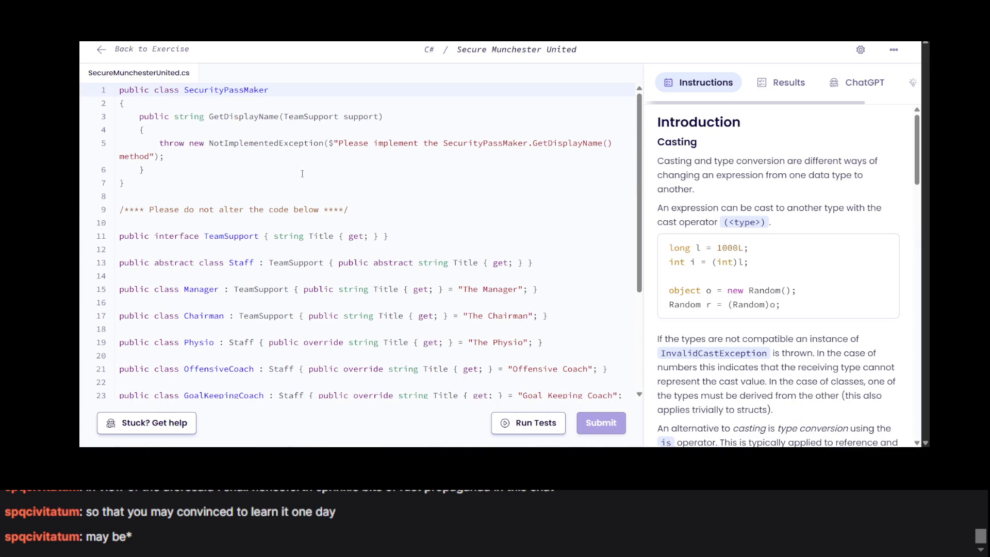
key(alt+Left)
scroll(390, 324, down, 5)
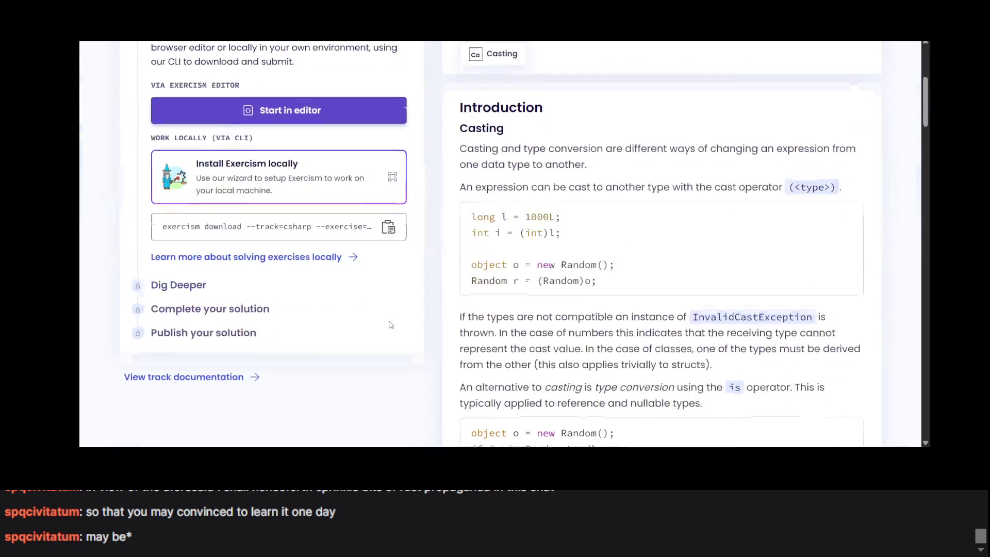
key(alt+Right)
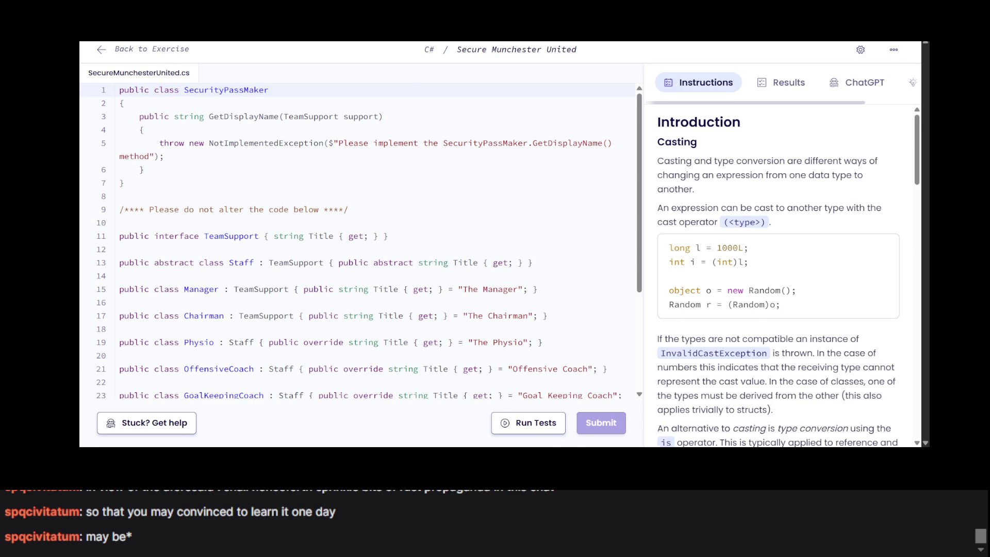
key(alt+Left)
scroll(516, 205, down, 15)
scroll(516, 205, up, 5)
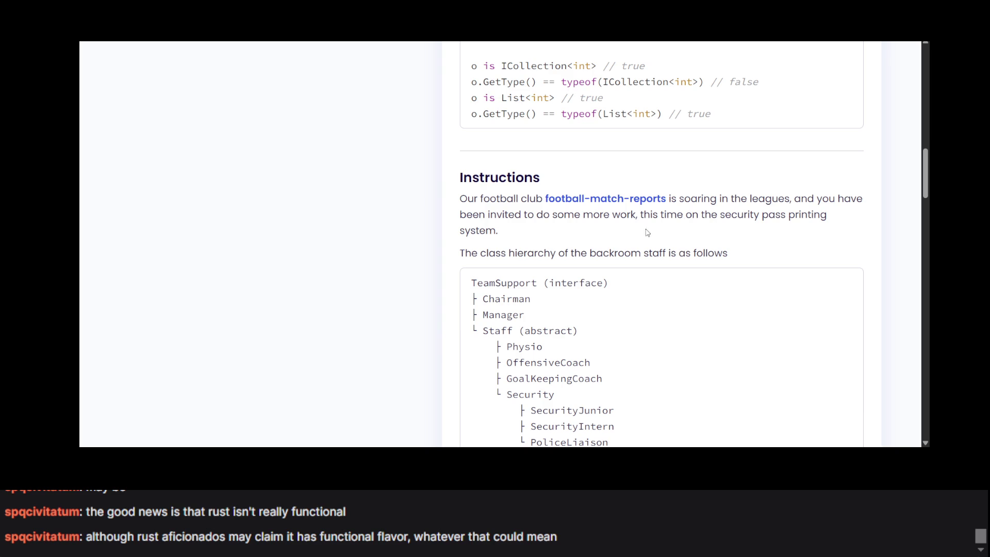
mouse_move(607, 207)
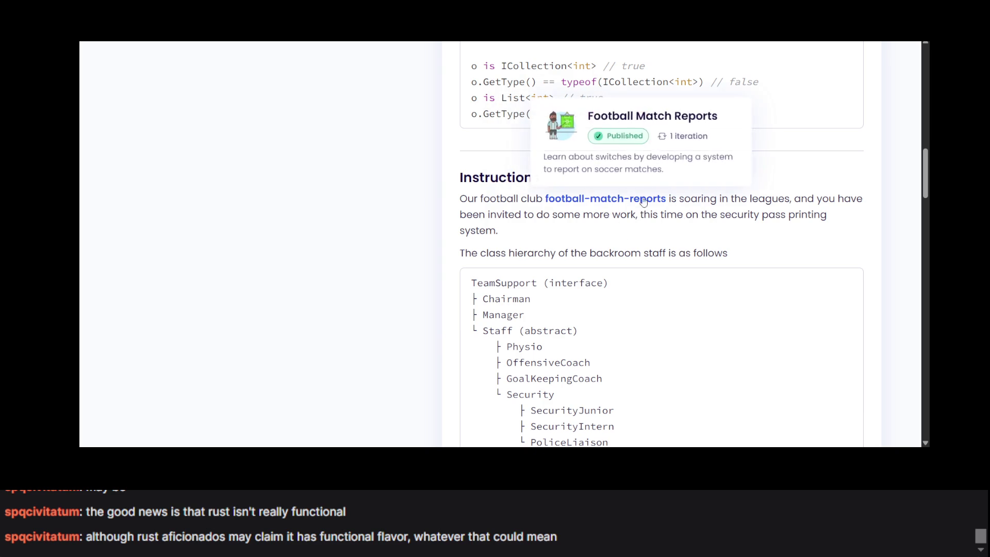
mouse_move(610, 196)
scroll(610, 196, down, 2)
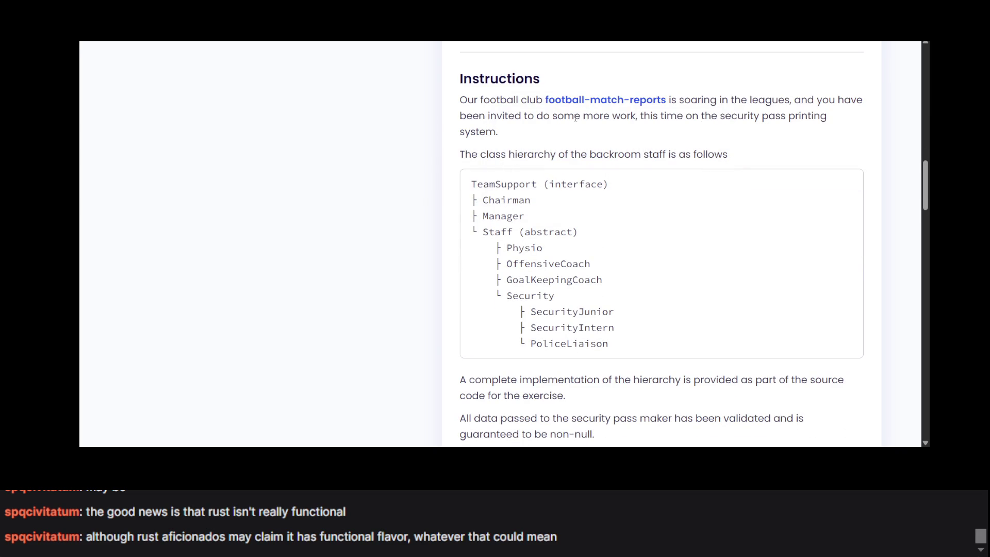
drag(641, 121, 658, 153)
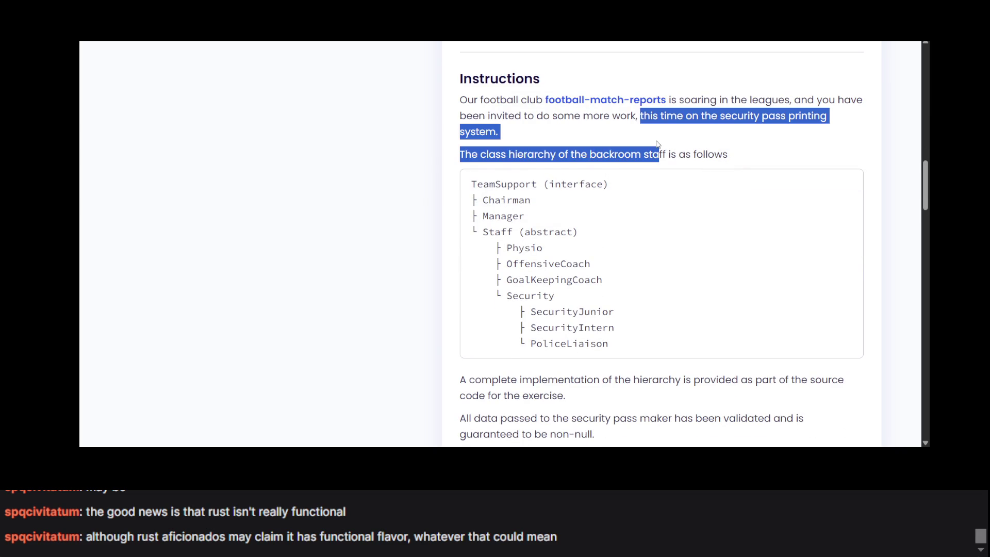
click(658, 145)
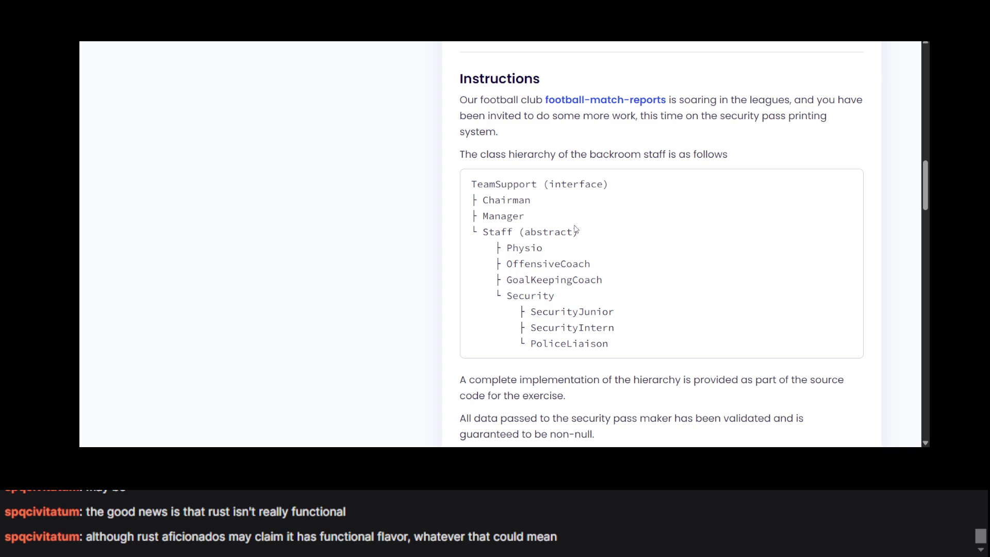
triple_click(580, 232)
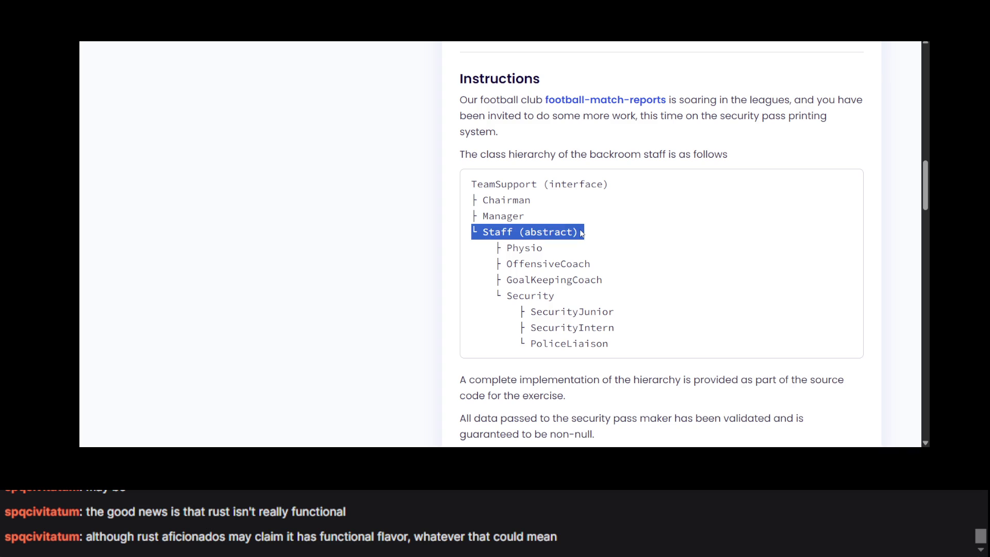
triple_click(580, 232)
click(580, 232)
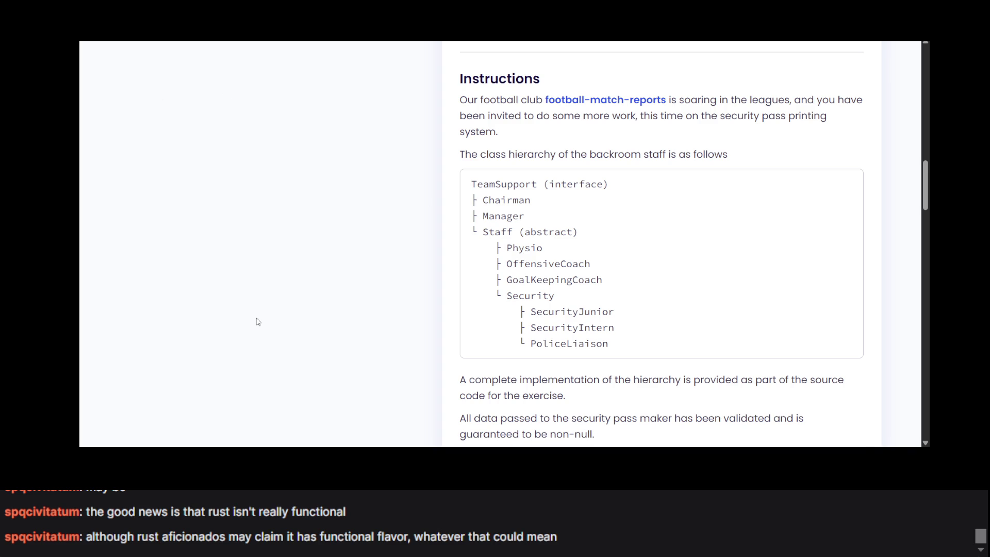
scroll(258, 317, up, 15)
mouse_move(249, 92)
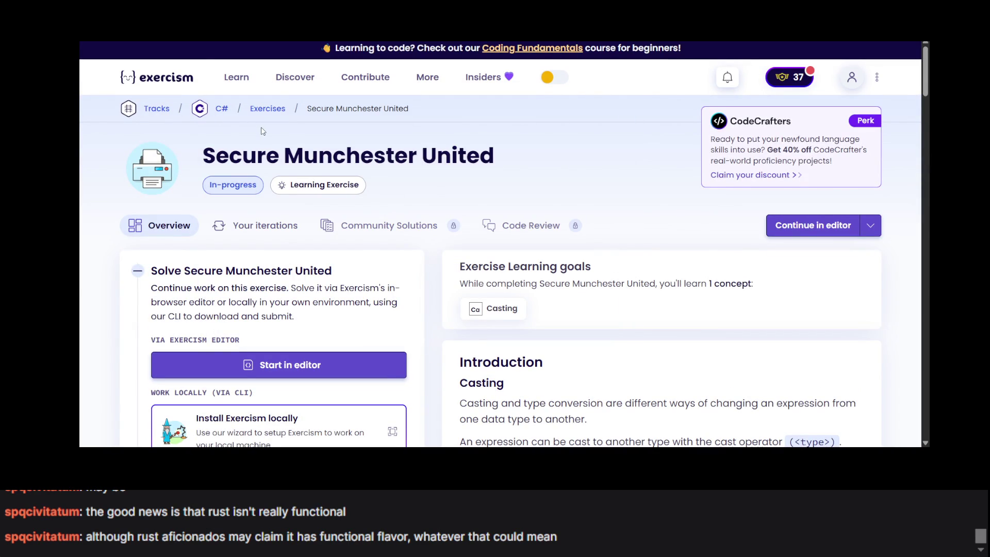
Open the C# track overview and its Learn map of concepts.
click(222, 108)
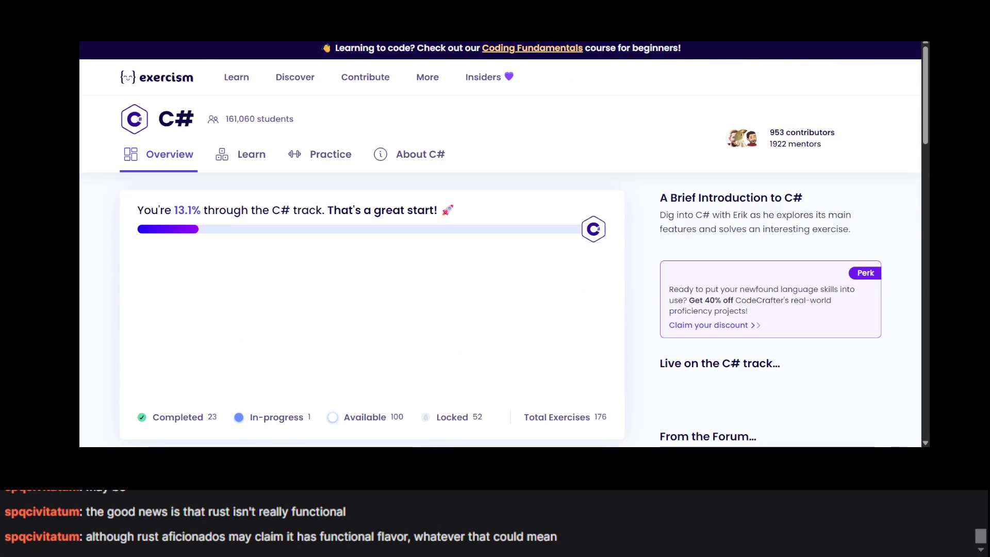
scroll(278, 191, down, 2)
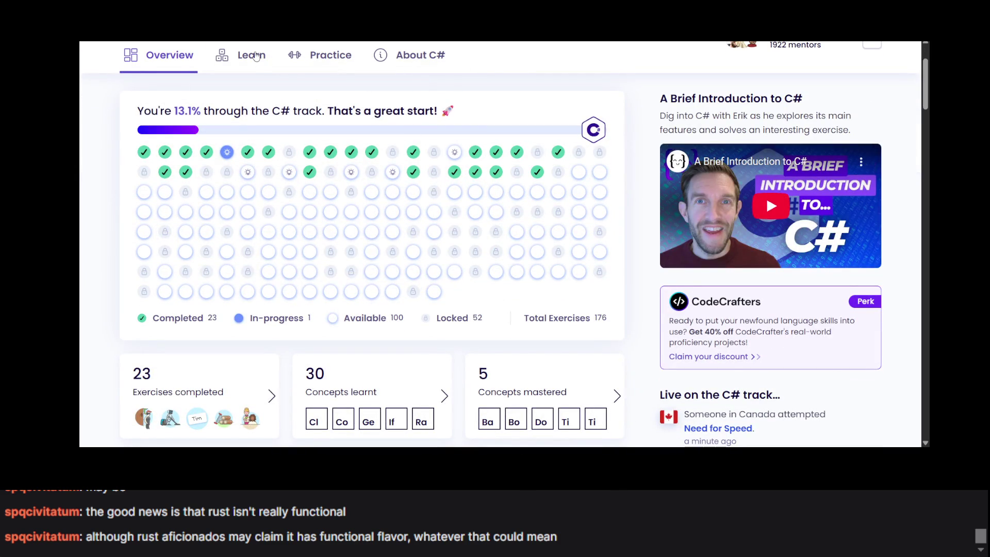
click(256, 56)
scroll(382, 154, down, 5)
scroll(397, 185, up, 4)
Browse the concept tree's completed exercises, reaching the Inheritance concept and Wizards and Warriors.
scroll(395, 186, up, 1)
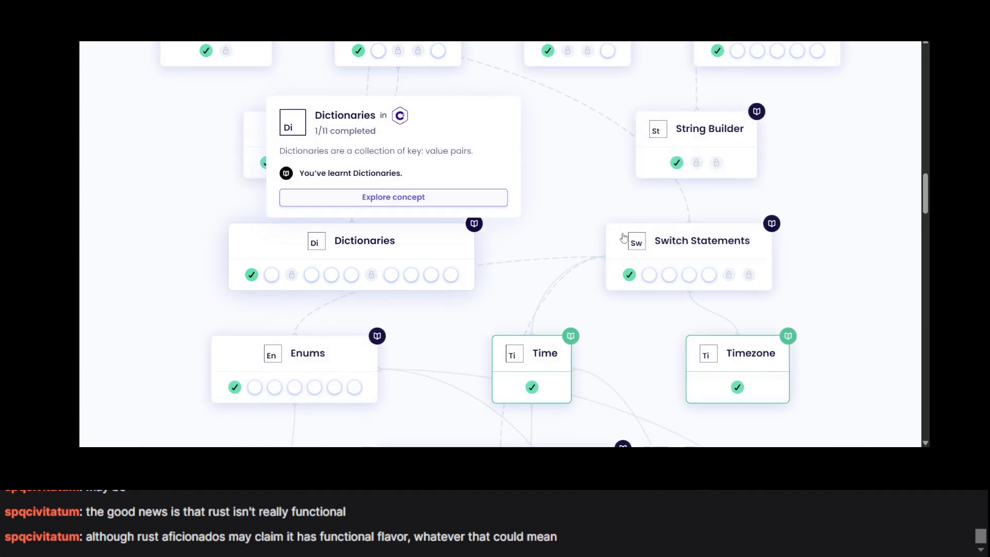
scroll(542, 262, up, 2)
scroll(543, 261, up, 2)
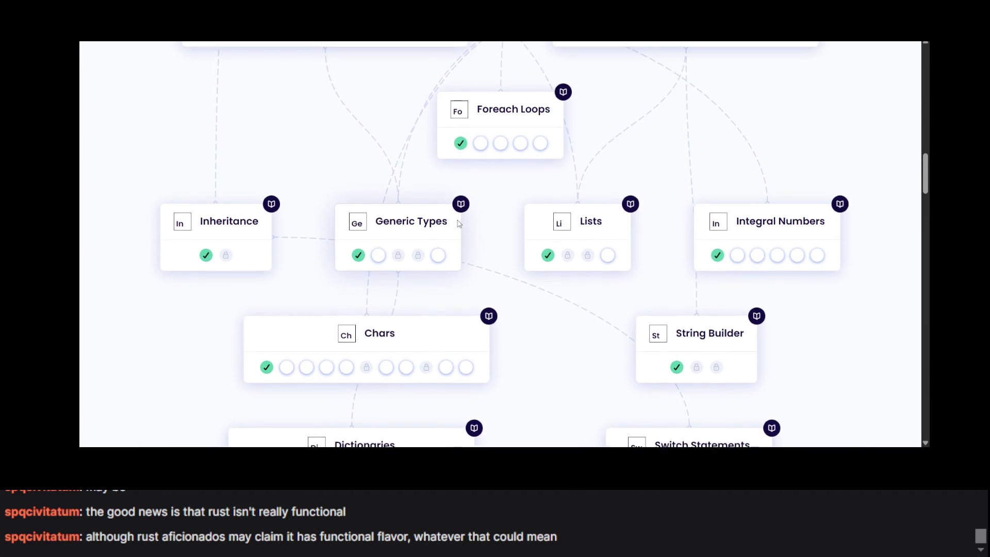
scroll(650, 238, up, 3)
scroll(648, 314, up, 2)
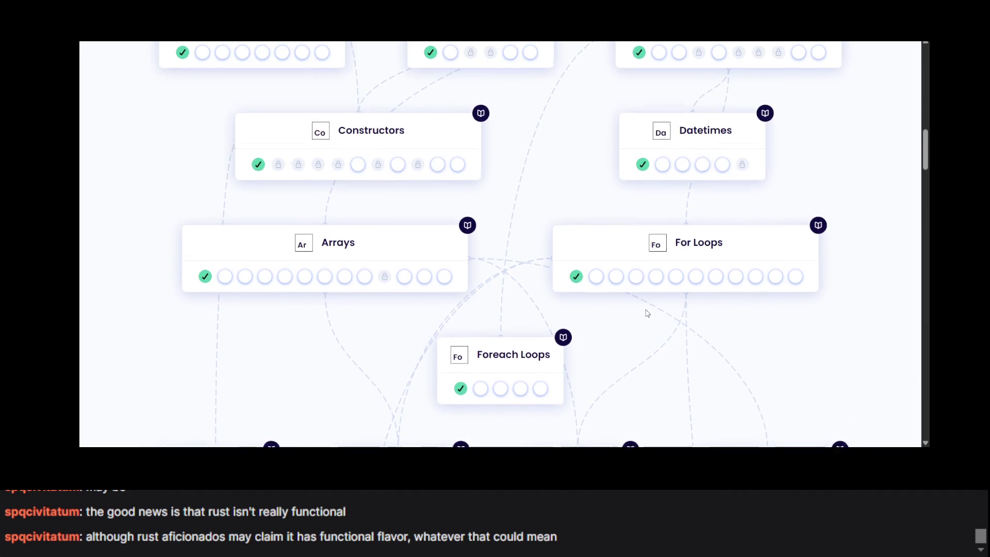
scroll(519, 214, up, 2)
scroll(521, 215, up, 4)
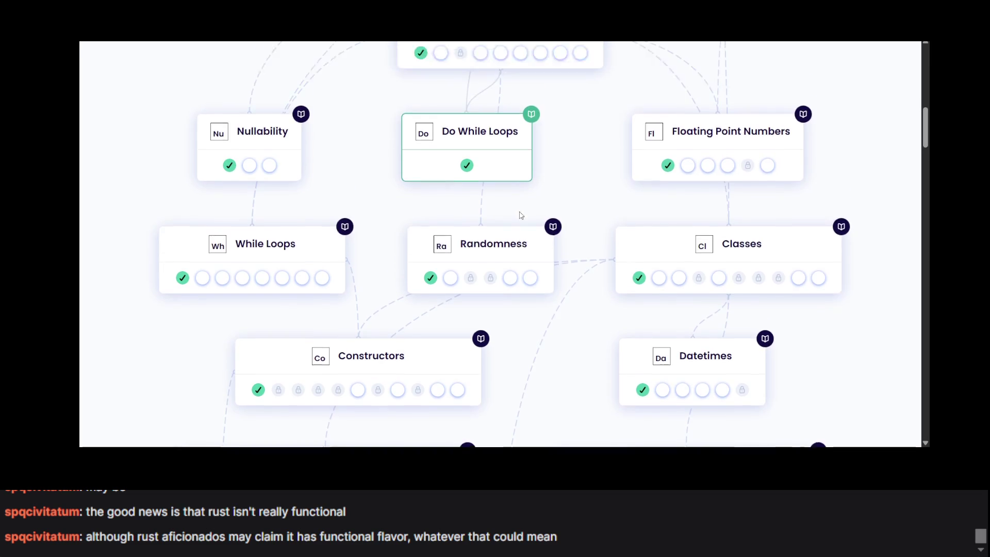
scroll(521, 215, up, 2)
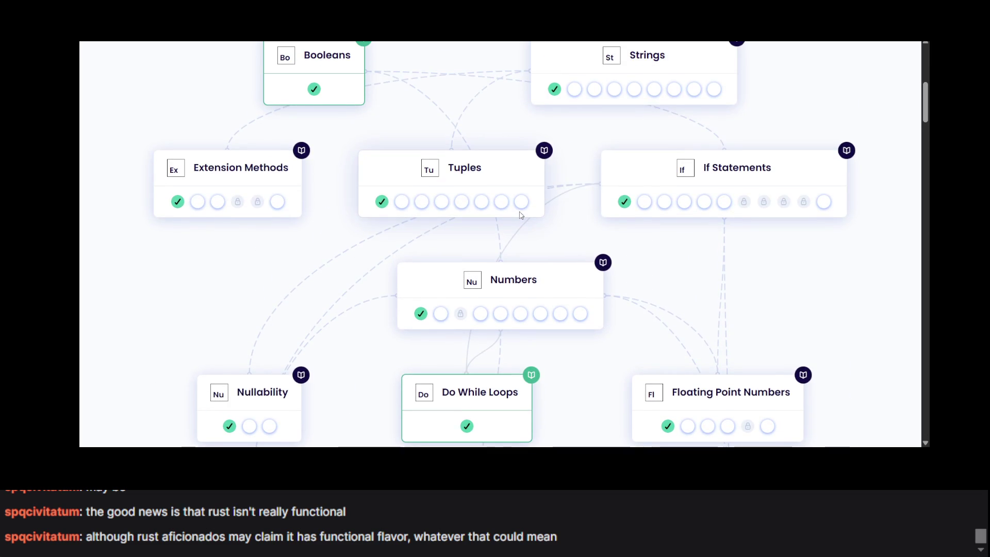
scroll(521, 215, up, 2)
scroll(521, 215, up, 2)
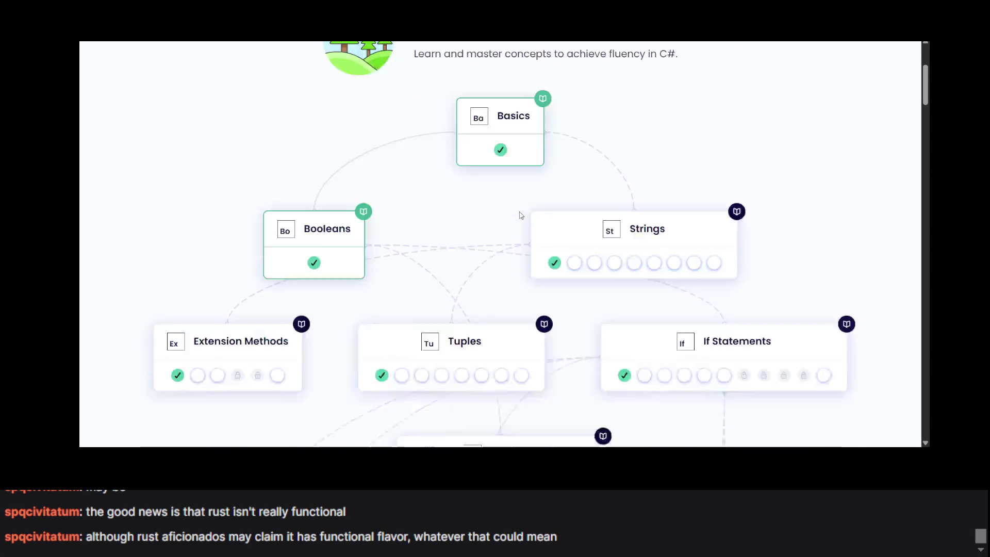
scroll(521, 215, down, 8)
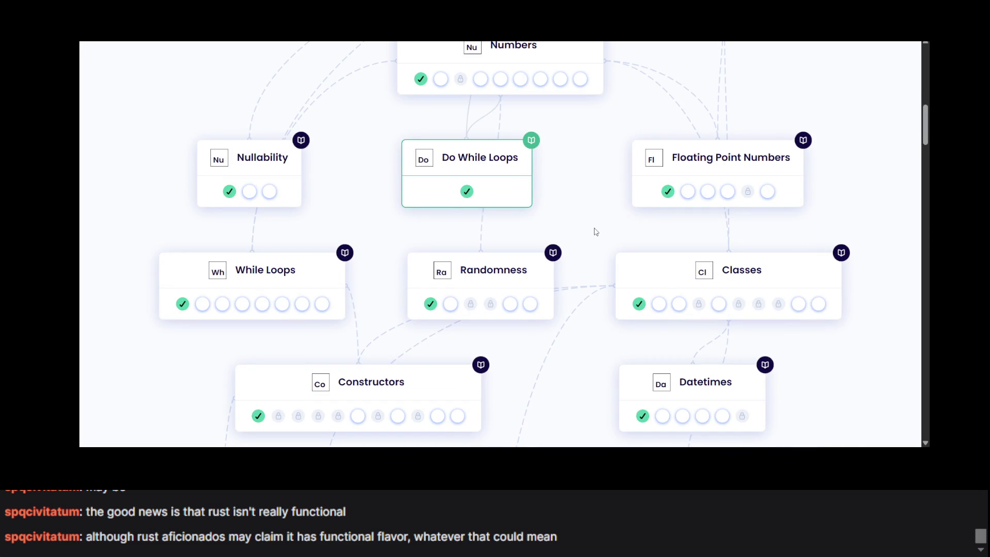
scroll(596, 231, down, 3)
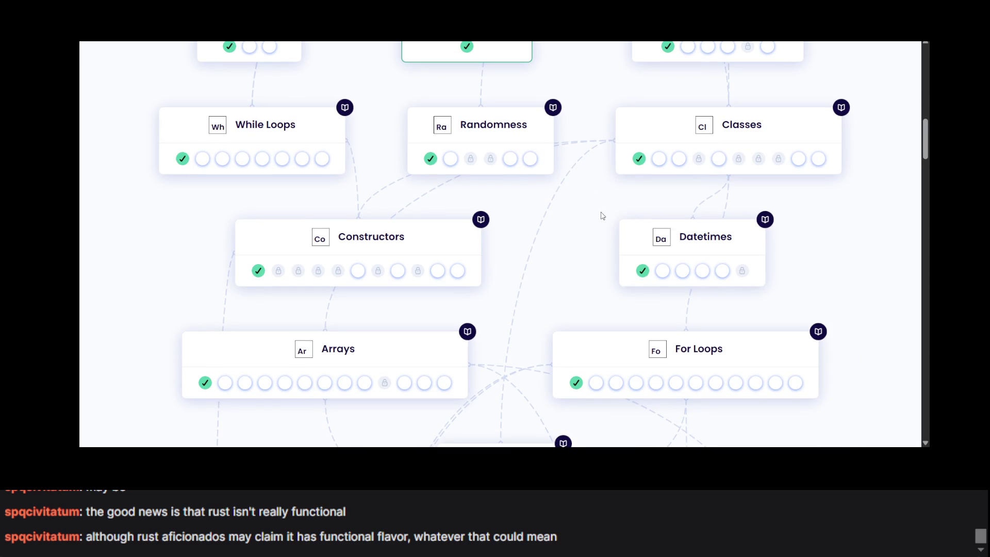
scroll(613, 285, down, 5)
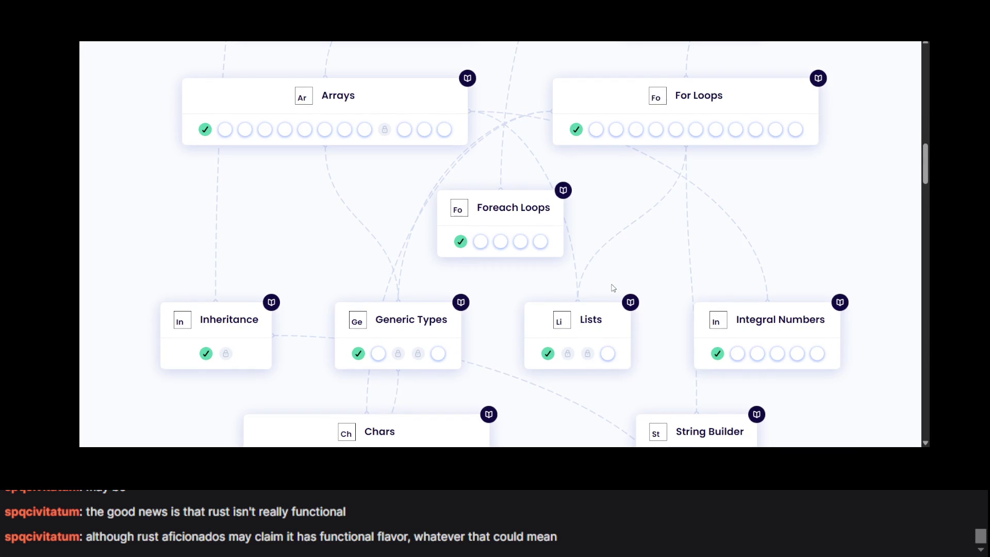
scroll(613, 288, down, 1)
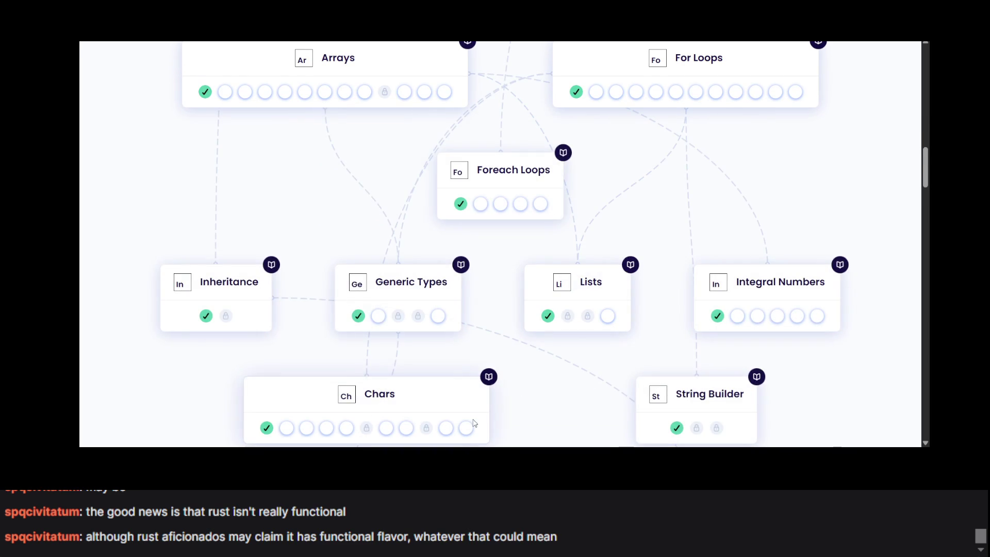
scroll(522, 364, down, 6)
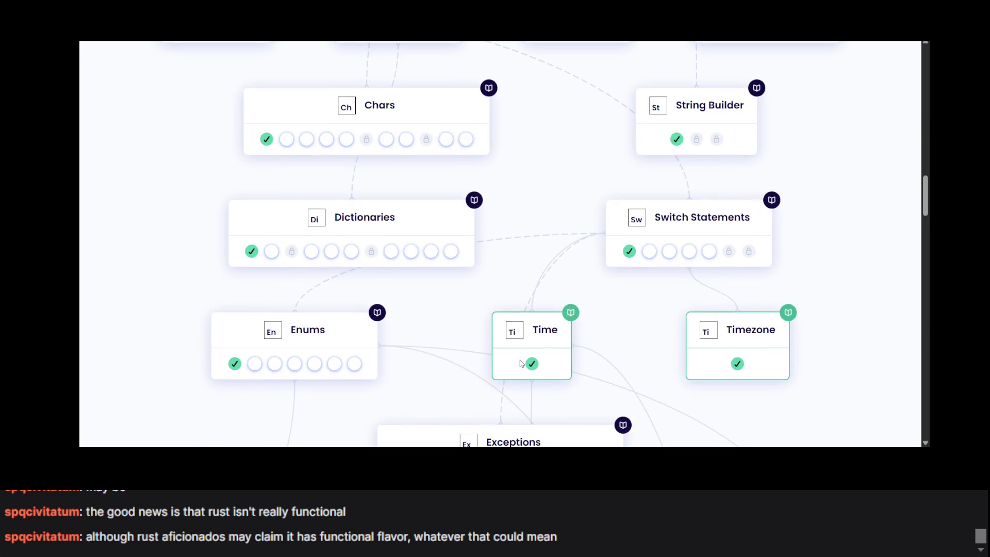
scroll(521, 364, down, 2)
scroll(520, 364, down, 3)
scroll(679, 253, up, 4)
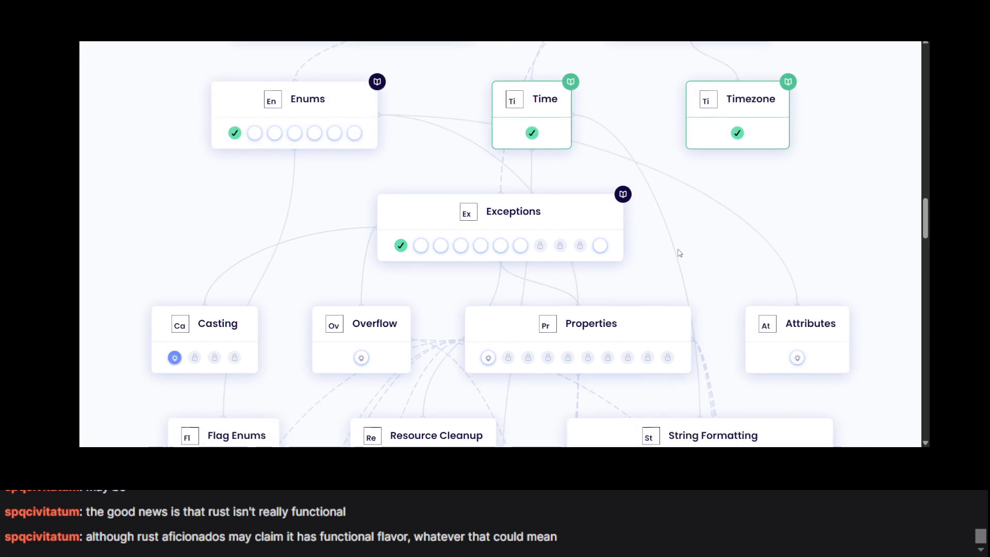
scroll(680, 253, up, 4)
scroll(664, 140, up, 1)
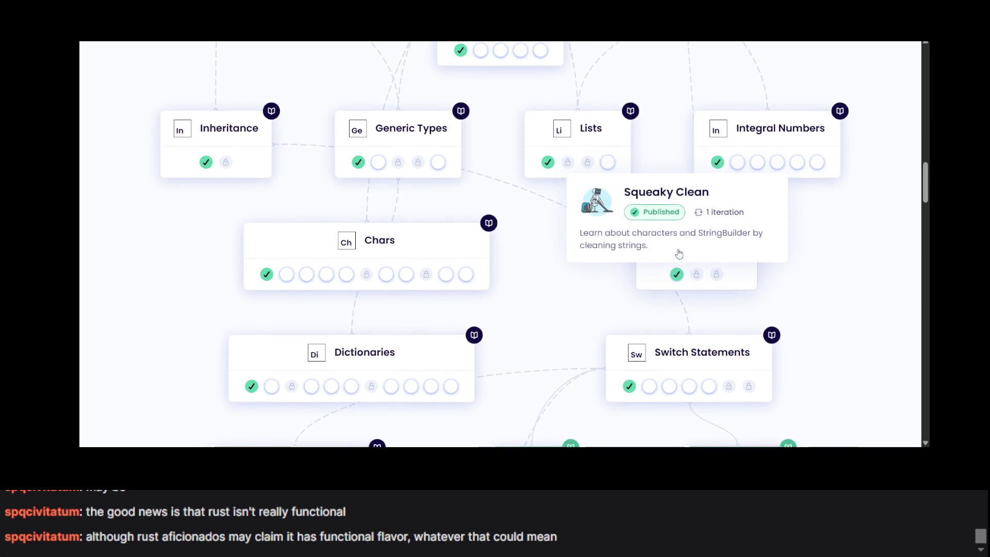
scroll(661, 138, up, 2)
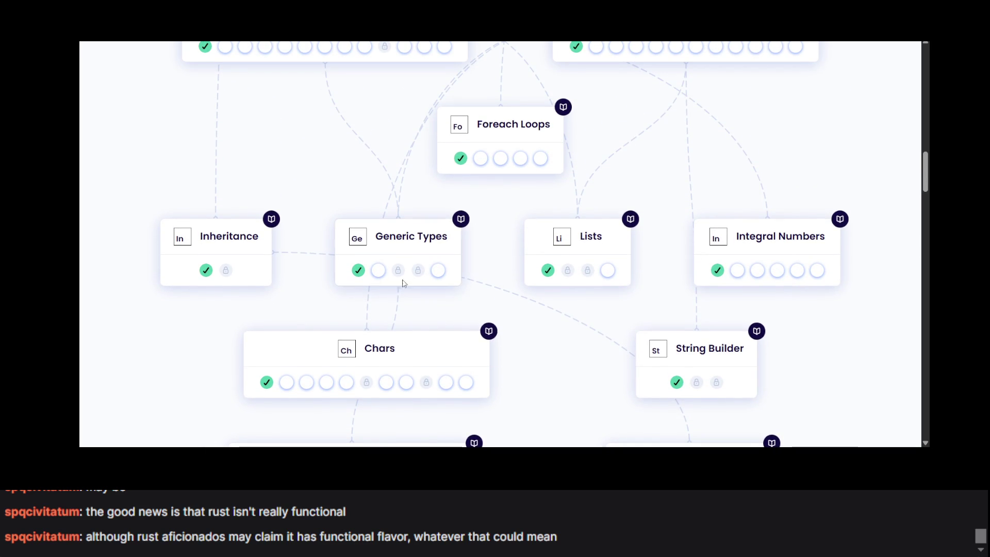
mouse_move(512, 258)
mouse_move(203, 274)
scroll(271, 294, up, 5)
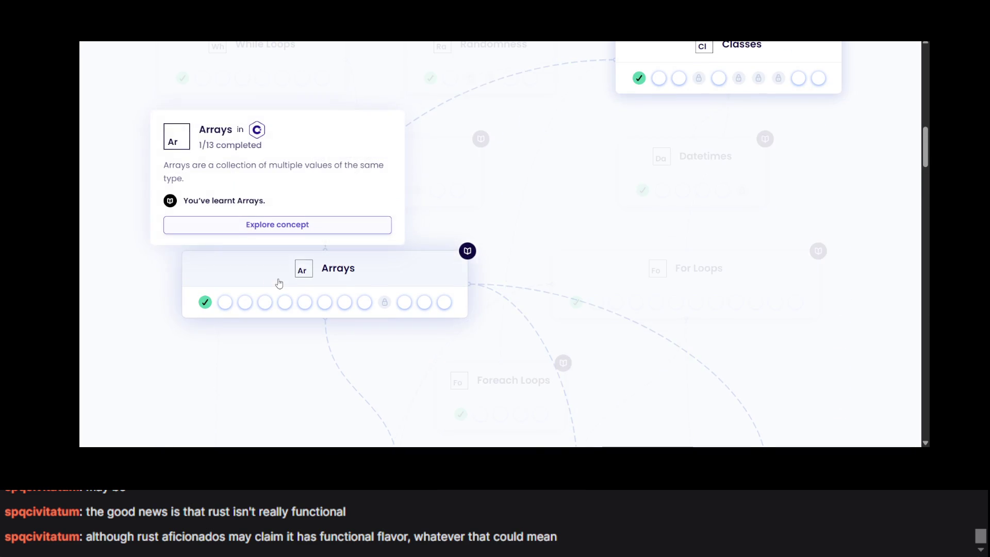
scroll(279, 283, up, 3)
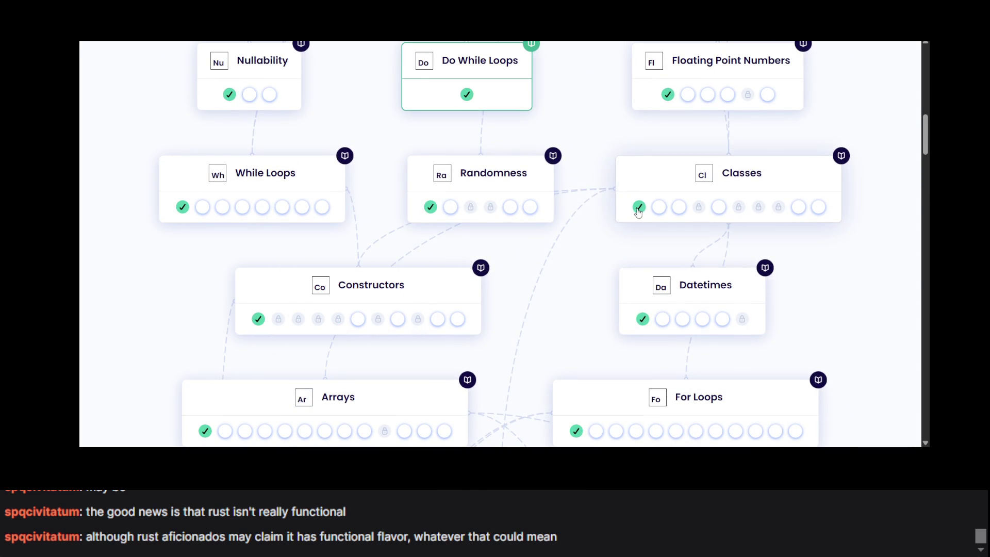
mouse_move(639, 211)
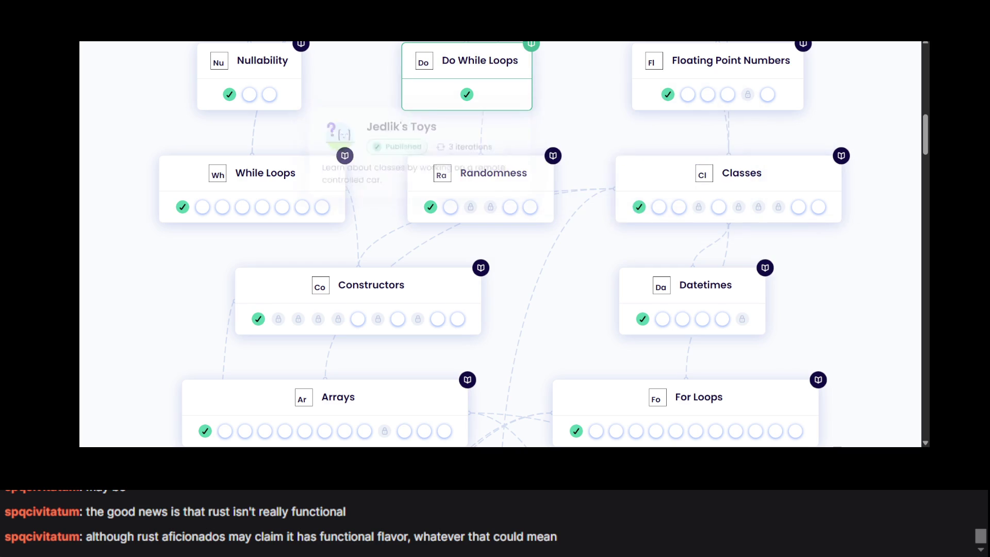
key(alt+Left)
On Wizards and Warriors, highlight the virtual method and abstract method bullets to read them.
scroll(375, 295, down, 5)
scroll(375, 295, down, 5)
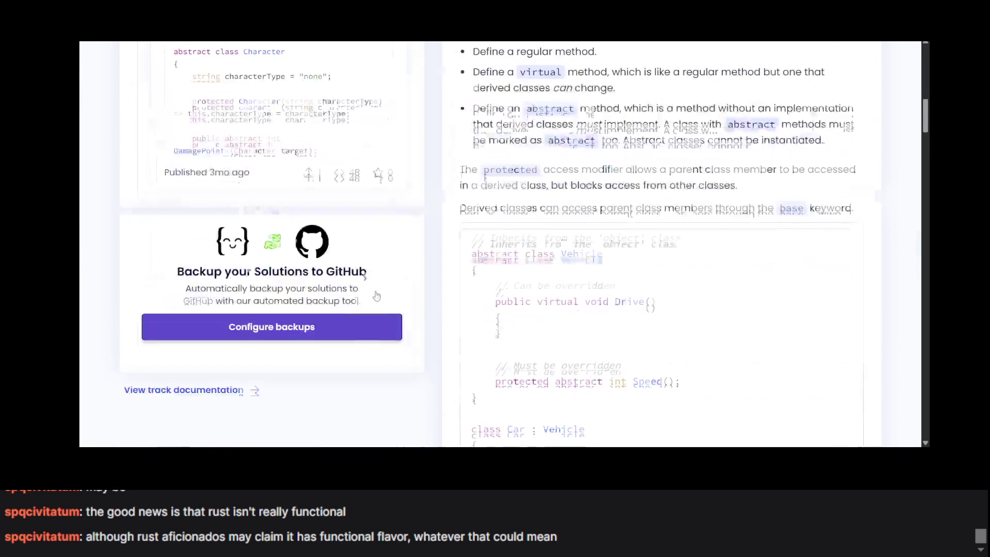
triple_click(551, 140)
scroll(549, 143, up, 10)
scroll(548, 143, down, 10)
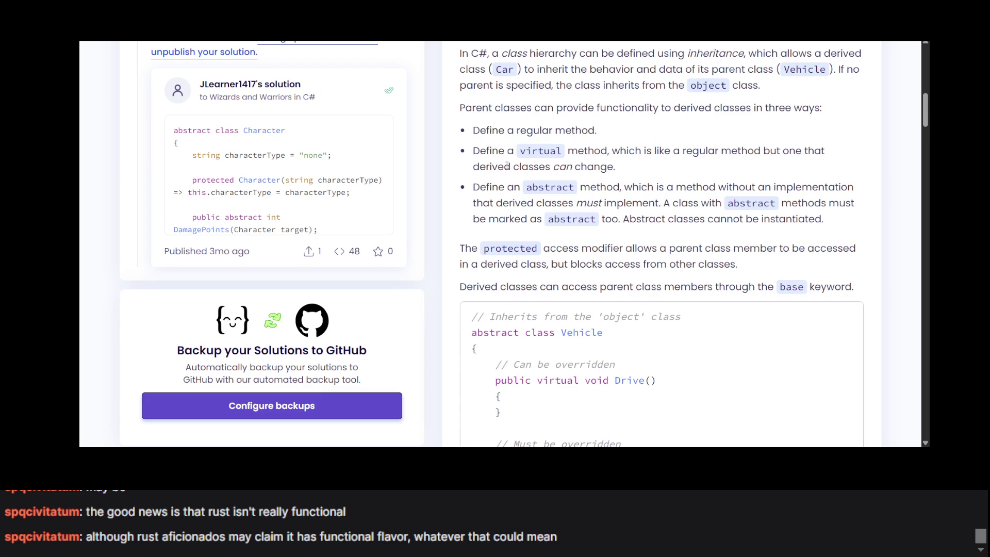
triple_click(543, 171)
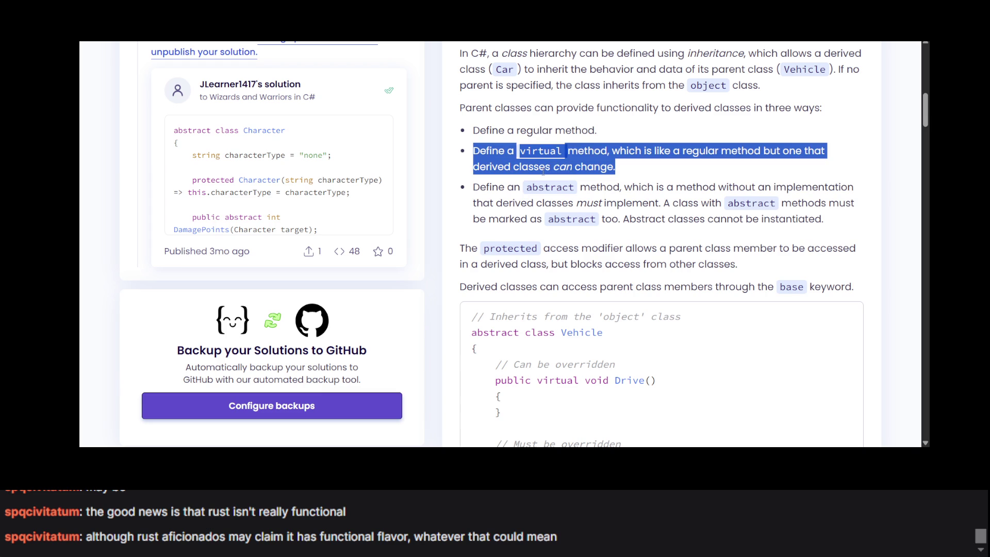
triple_click(563, 198)
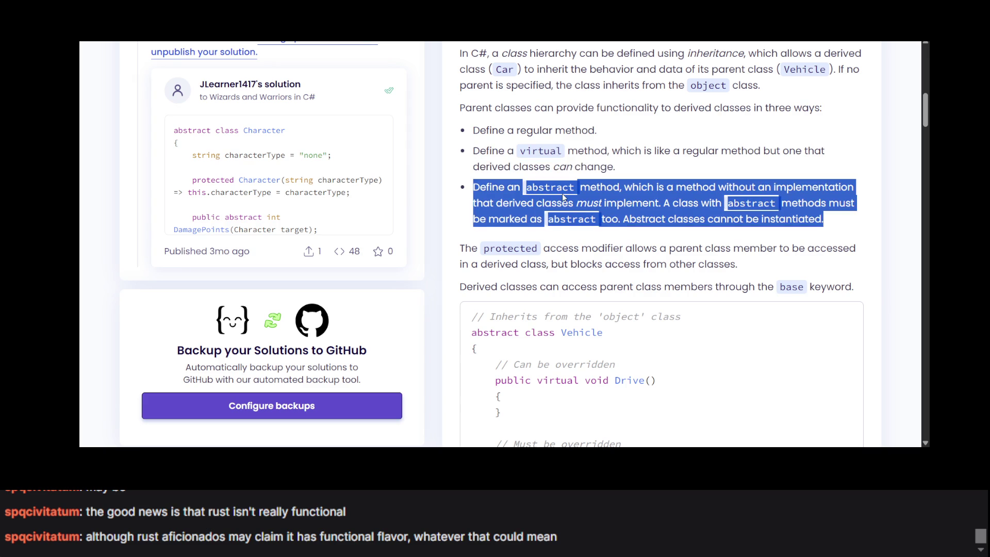
click(563, 198)
triple_click(563, 198)
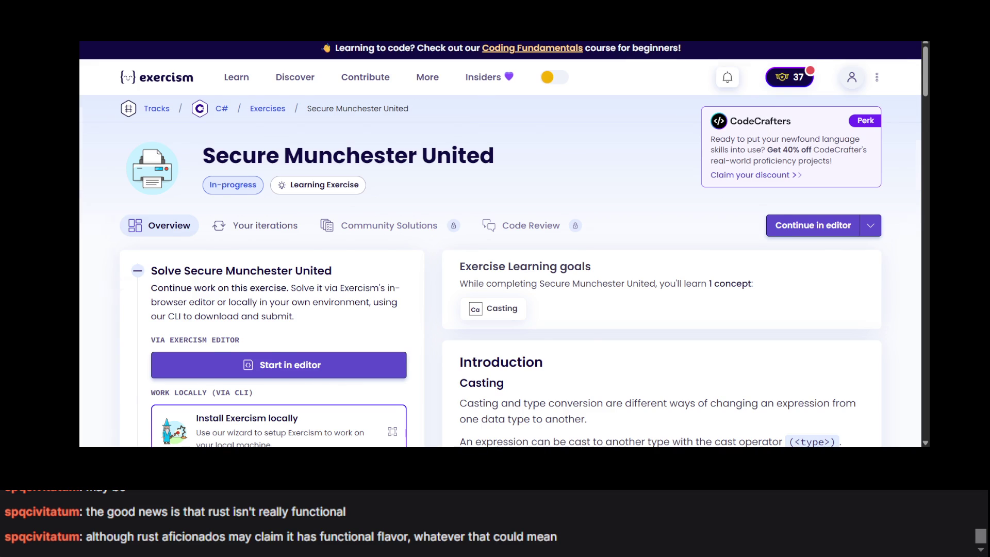
Scroll the Secure Munchester United instructions down to the backroom staff class hierarchy.
scroll(499, 220, down, 10)
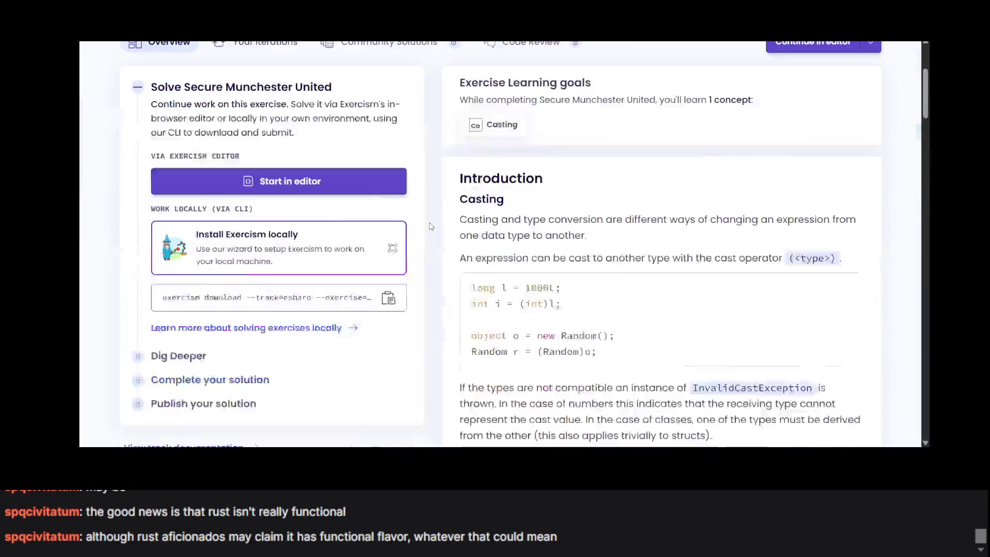
scroll(499, 221, down, 5)
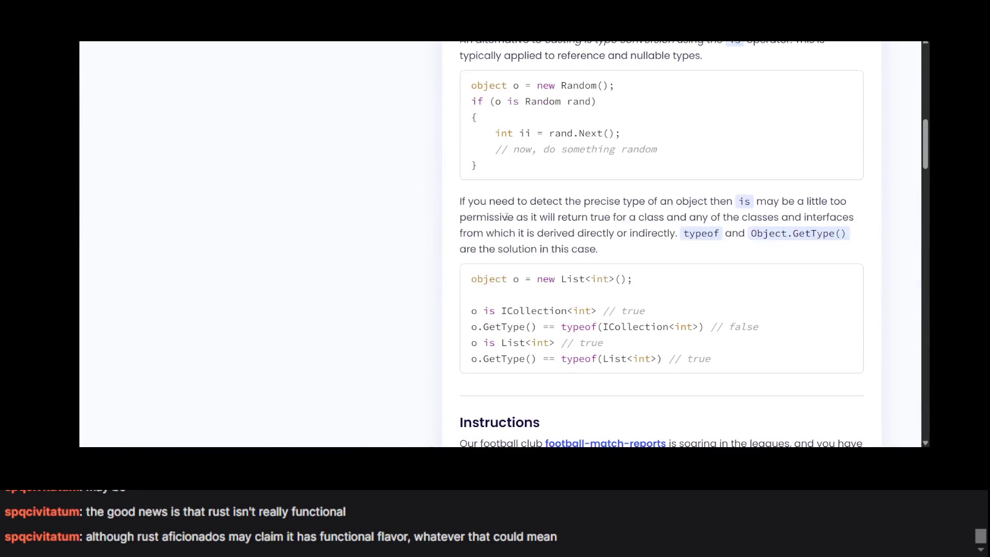
scroll(507, 216, up, 3)
scroll(506, 216, down, 7)
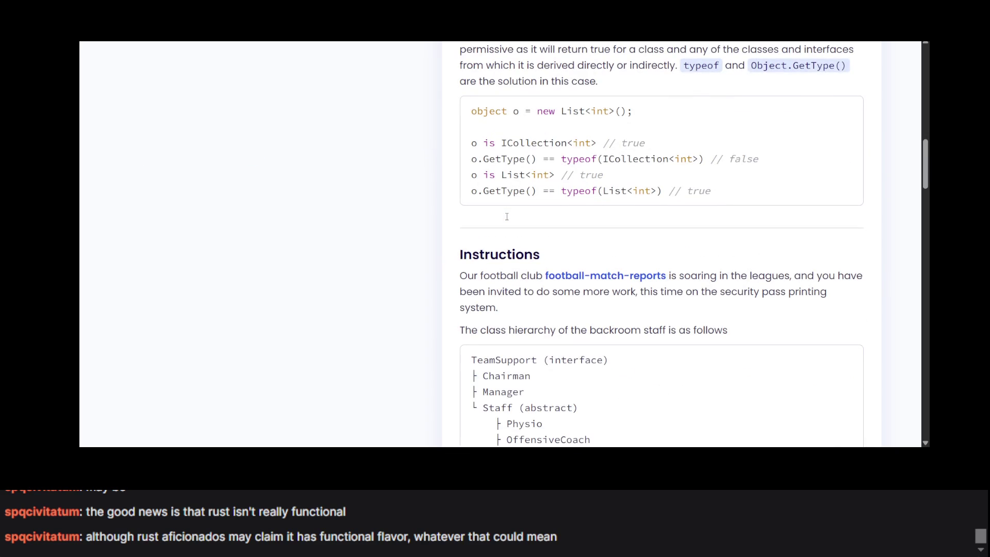
scroll(507, 217, up, 4)
scroll(507, 217, down, 5)
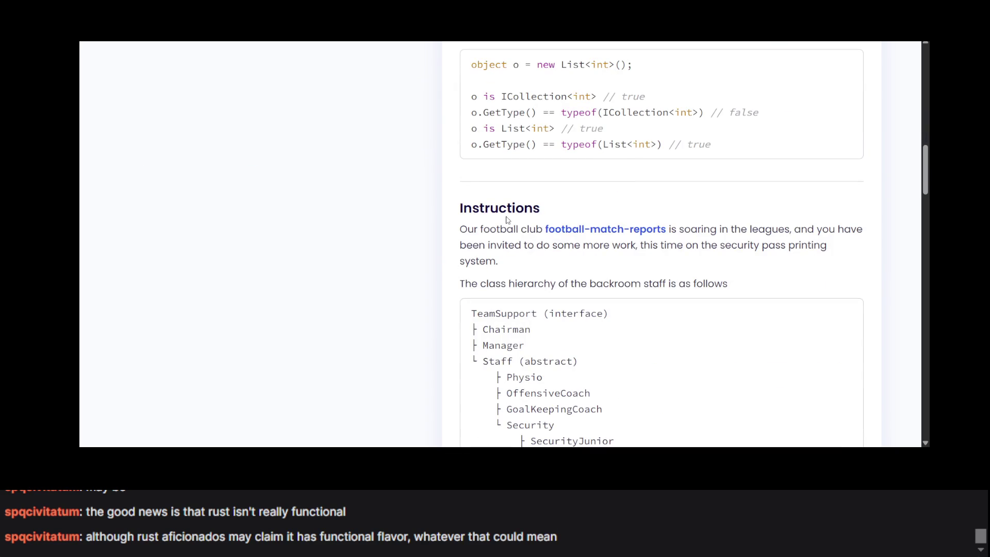
scroll(506, 220, down, 4)
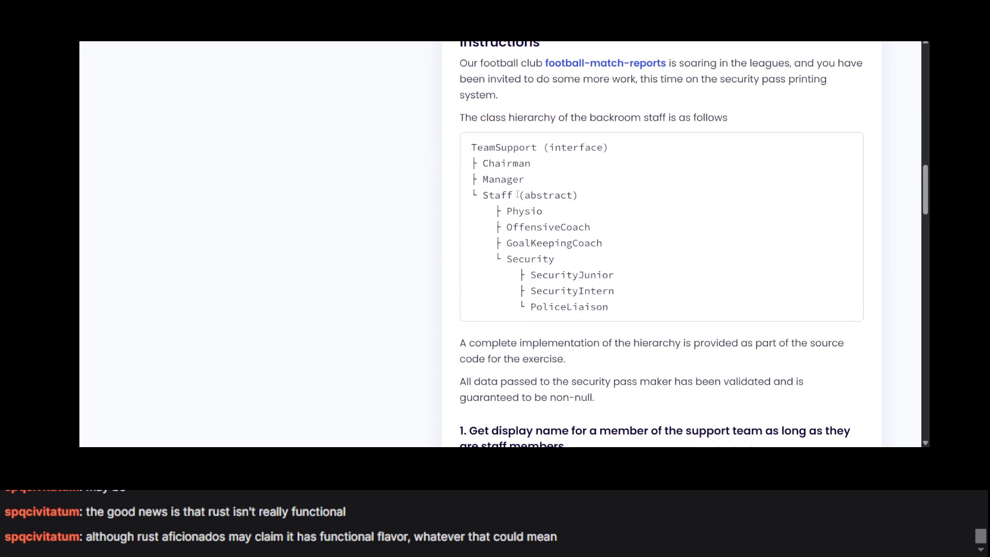
Highlight the TeamSupport (interface), Chairman and Manager lines of the hierarchy to study them.
mouse_move(471, 147)
mouse_down()
mouse_move(593, 179)
mouse_move(544, 212)
mouse_move(557, 179)
mouse_up()
triple_click(557, 179)
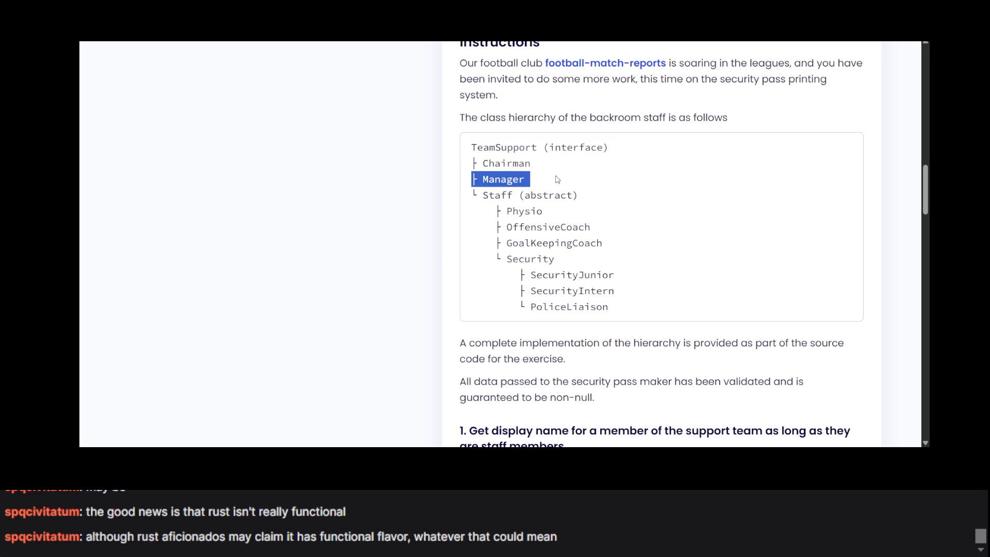
triple_click(550, 148)
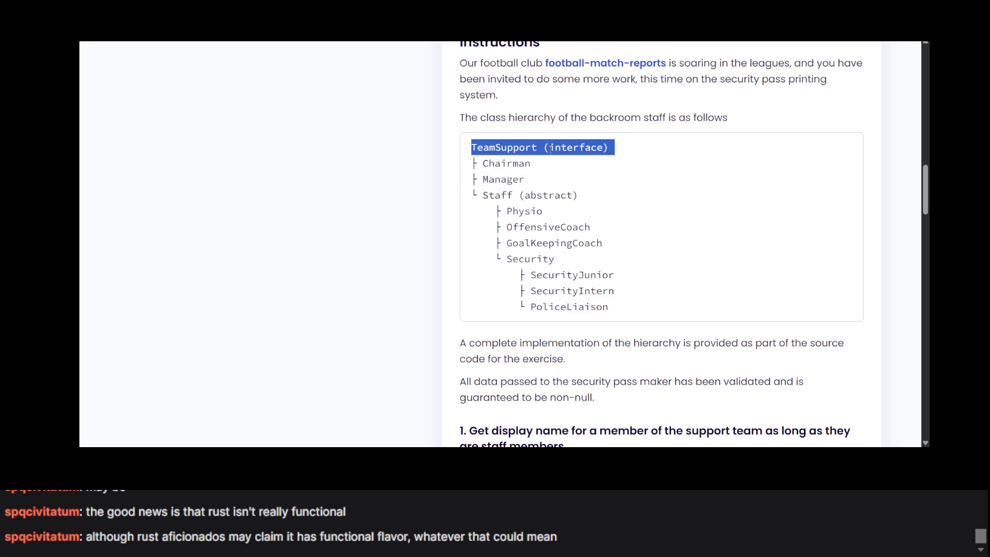
double_click(550, 148)
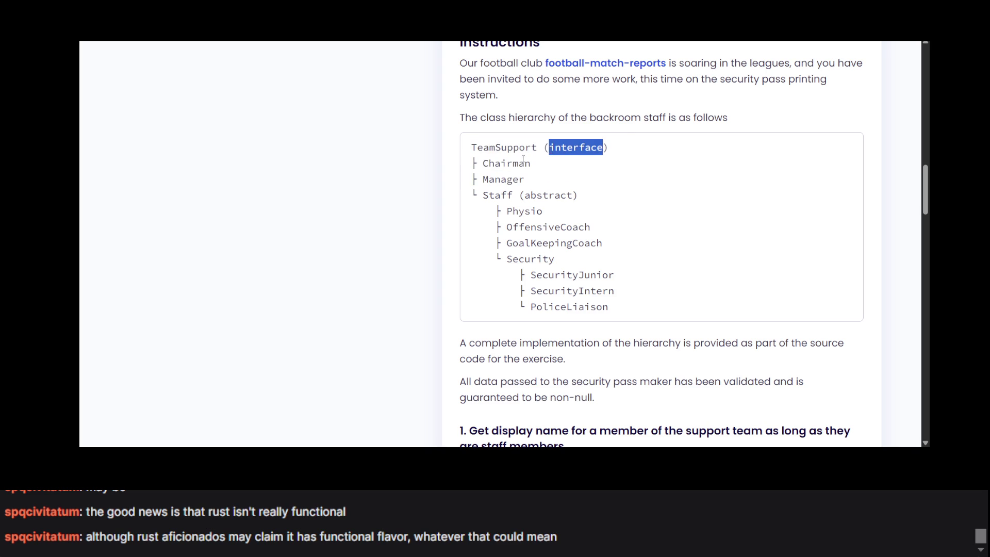
triple_click(508, 163)
double_click(499, 179)
triple_click(499, 181)
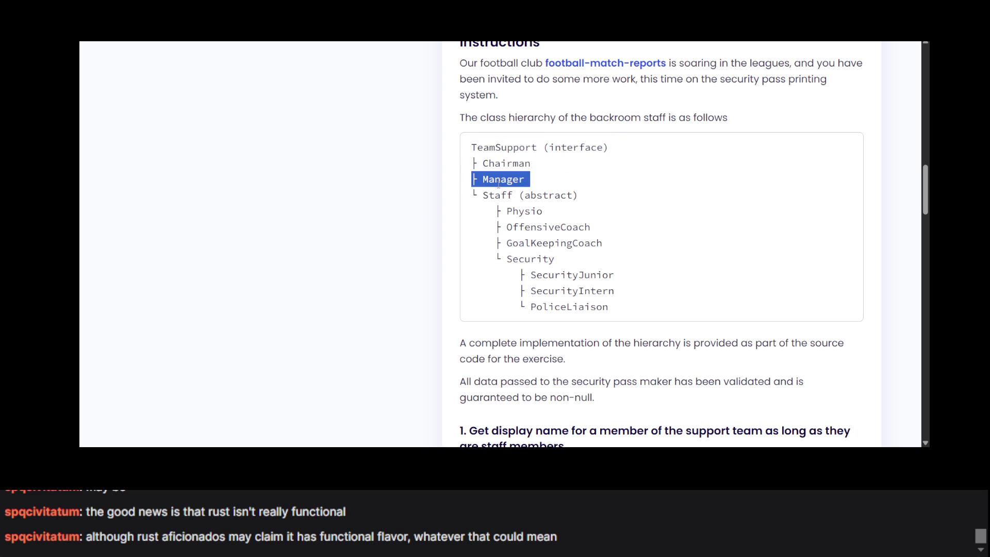
click(499, 182)
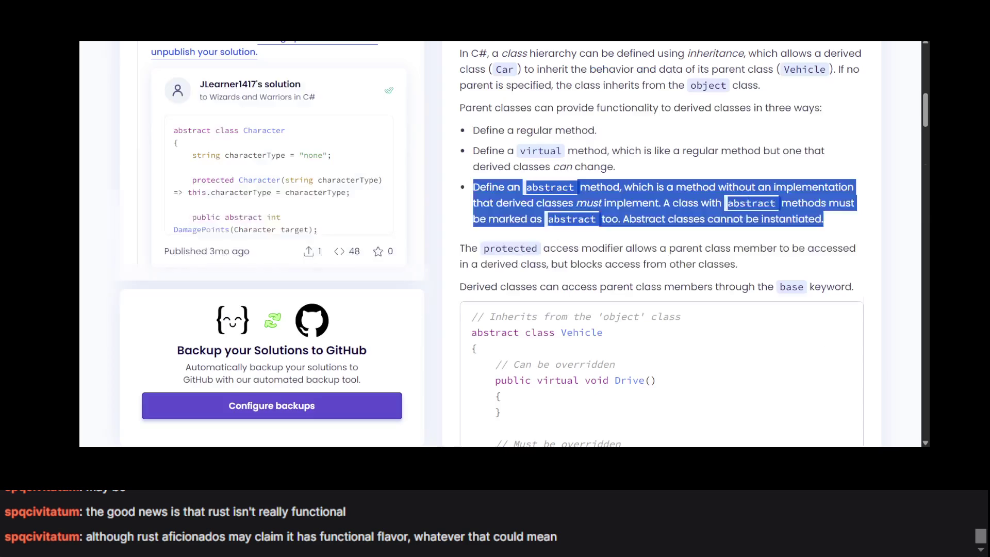
Scroll through the Inheritance exercise's introduction on class hierarchies.
scroll(500, 241, down, 7)
scroll(500, 242, up, 2)
scroll(500, 242, down, 10)
scroll(501, 244, down, 7)
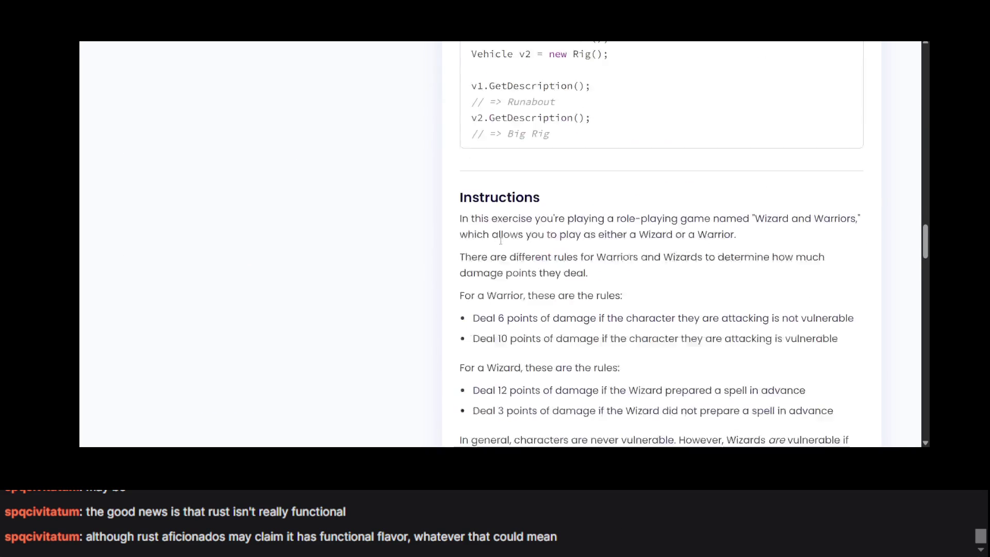
scroll(500, 242, up, 8)
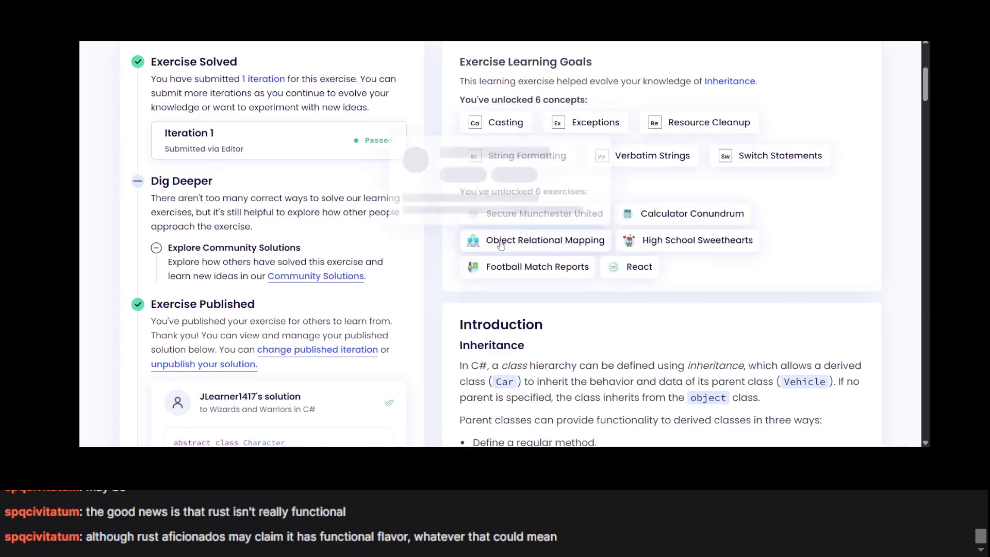
scroll(500, 241, down, 5)
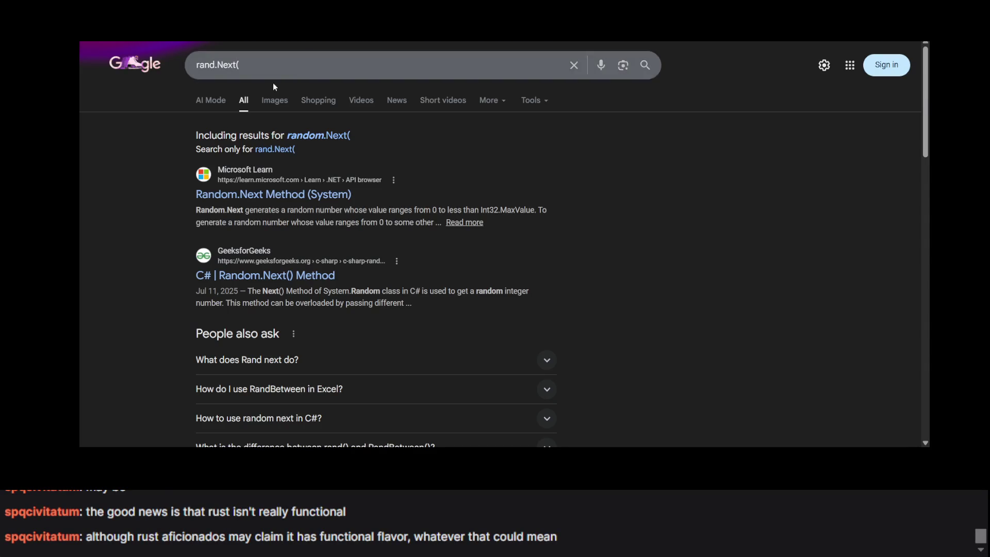
Search Google for 'c# interface' and highlight the AI Overview's contract definition.
click(244, 67)
text(c# inet)
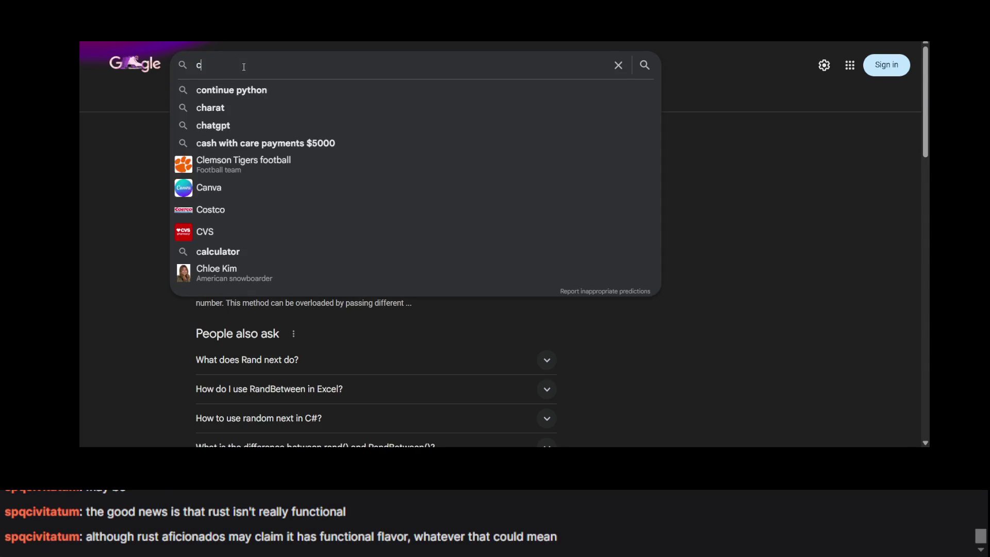
key(BackSpace)
key(BackSpace)
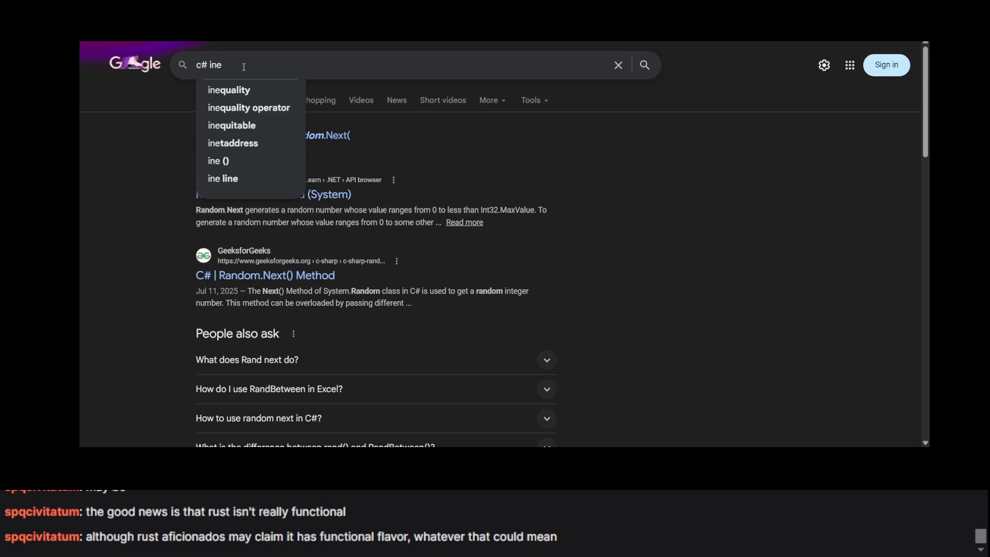
text(terface)
key(Return)
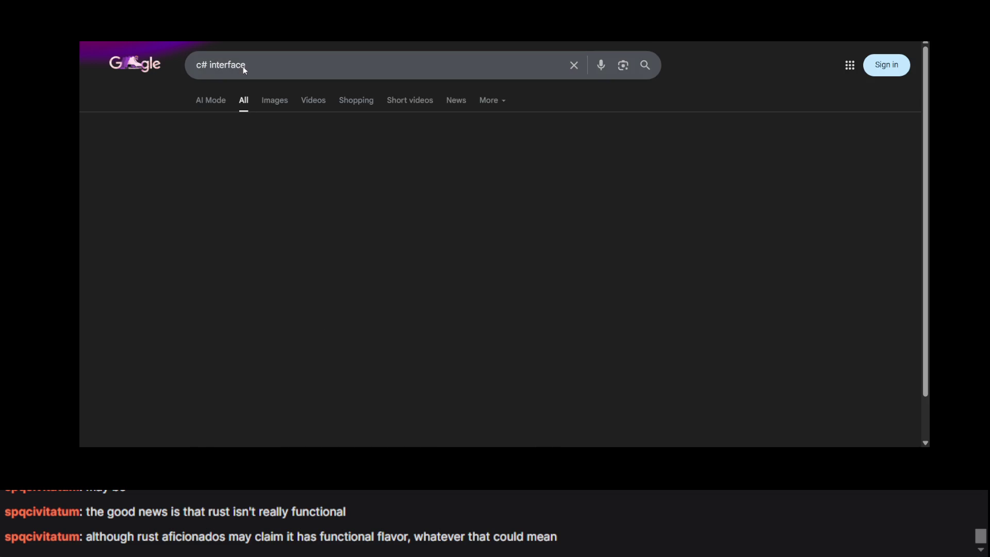
scroll(302, 153, down, 3)
scroll(302, 153, up, 3)
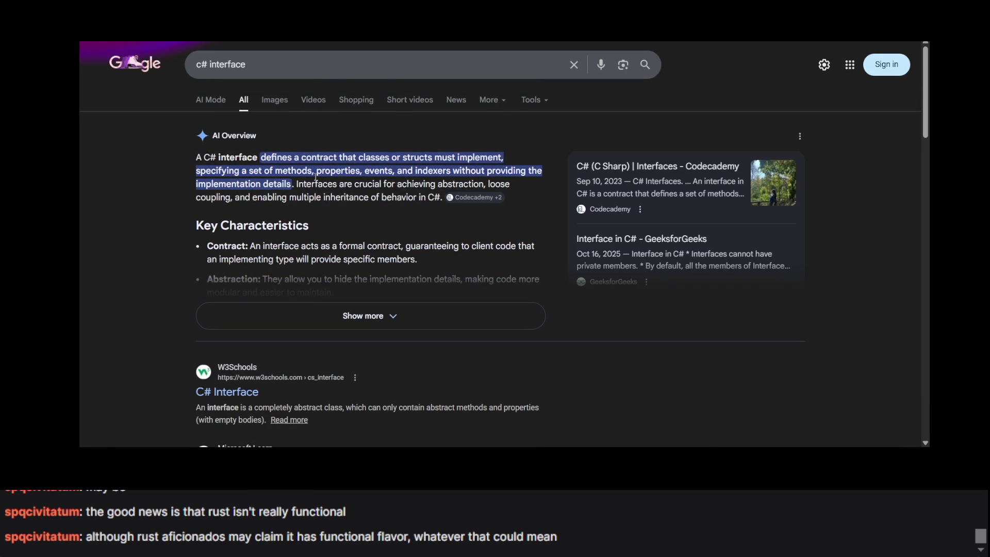
mouse_move(262, 157)
mouse_down()
mouse_move(293, 186)
mouse_move(281, 199)
mouse_move(297, 189)
mouse_up()
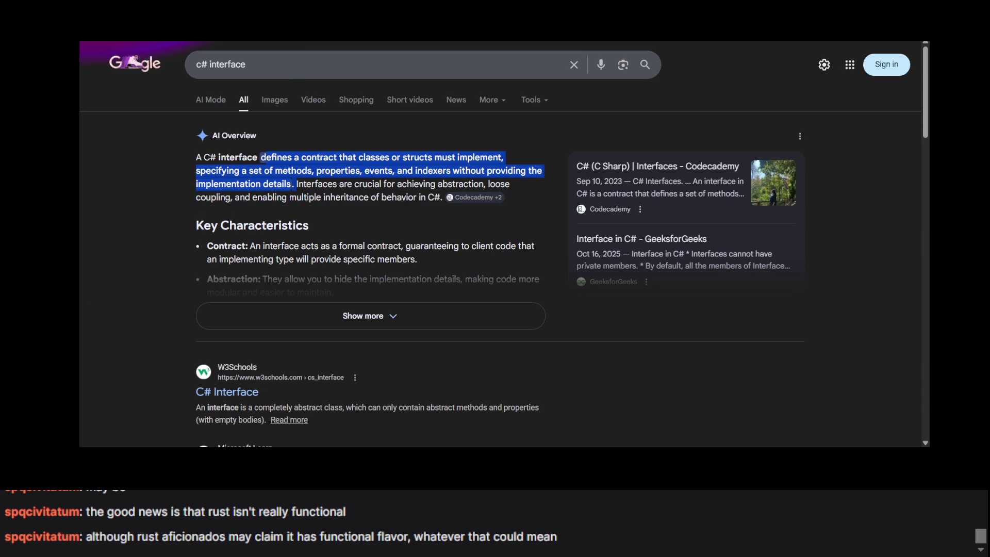
Cycle through the editor and Inheritance tabs to the exercise instructions, then back to Google.
key(ctrl+Tab)
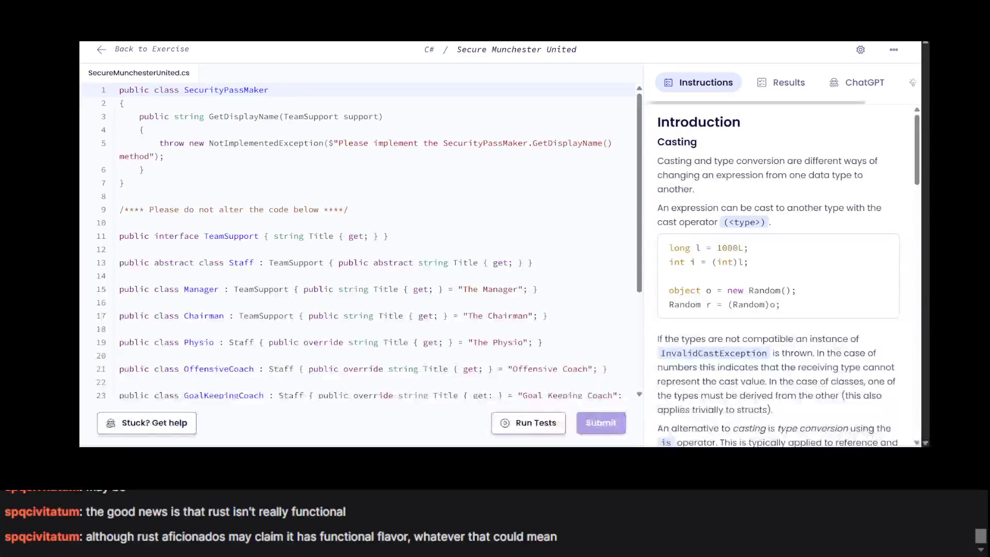
key(ctrl+Tab)
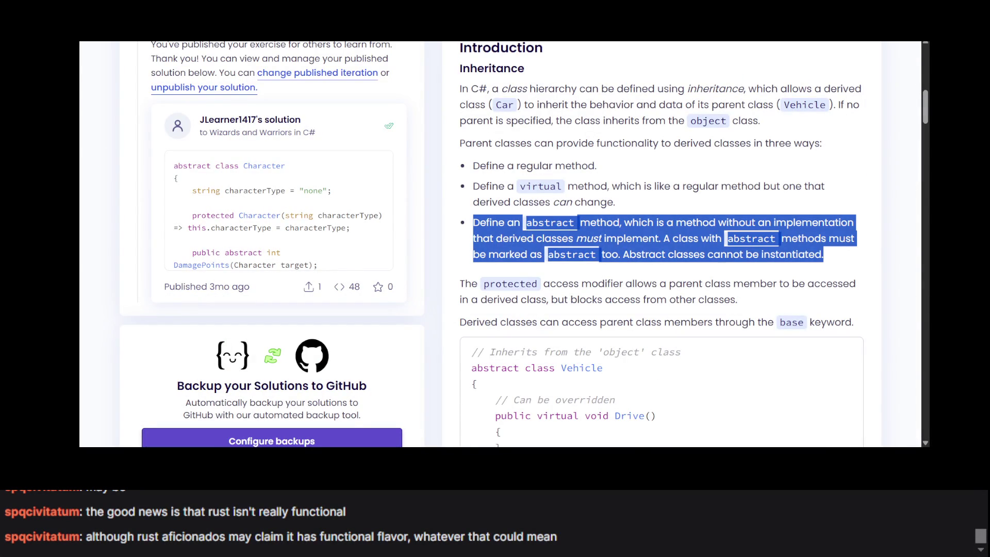
key(ctrl+Tab)
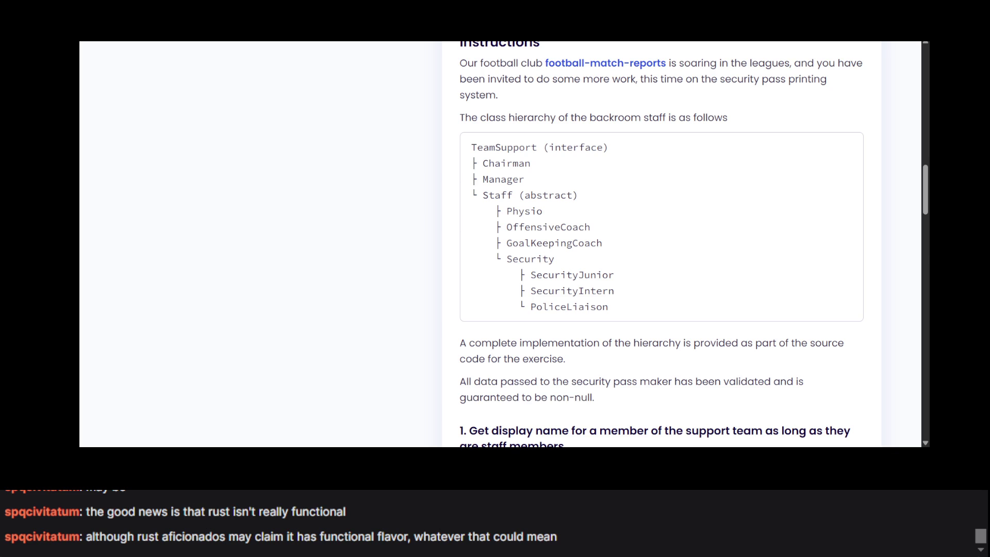
key(ctrl+Tab)
Search 'difference between interface and abstract class c#' and expand the AI Overview comparison.
click(231, 64)
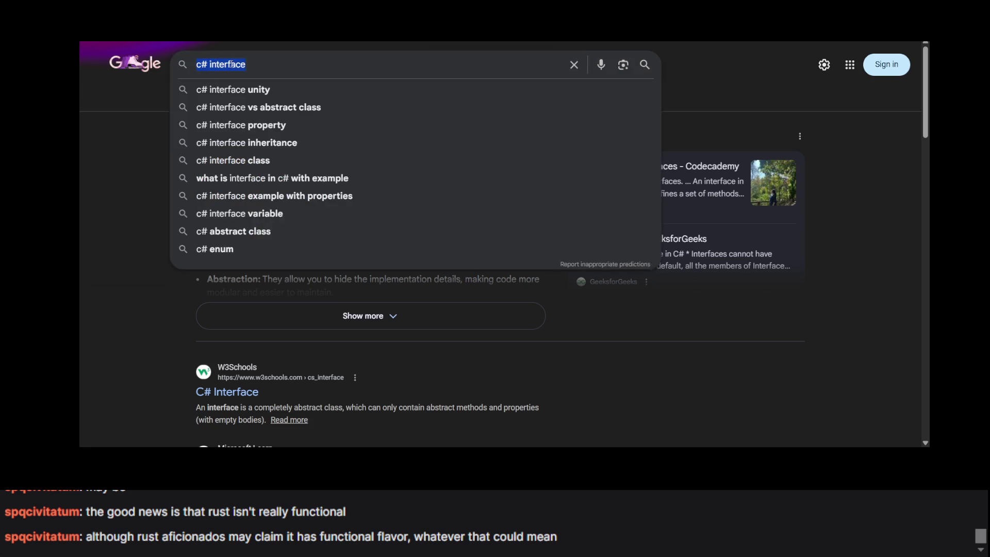
text(di)
text(fference between)
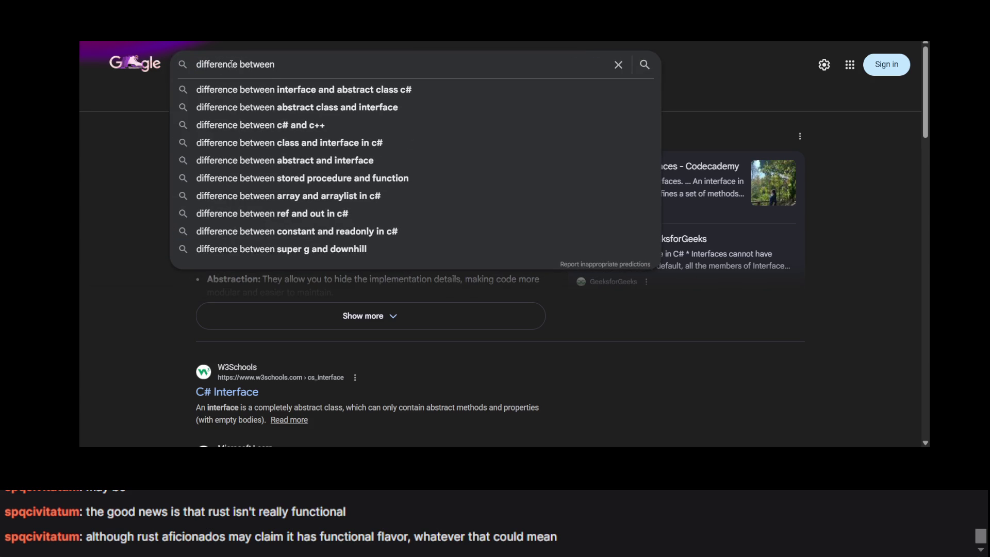
click(229, 96)
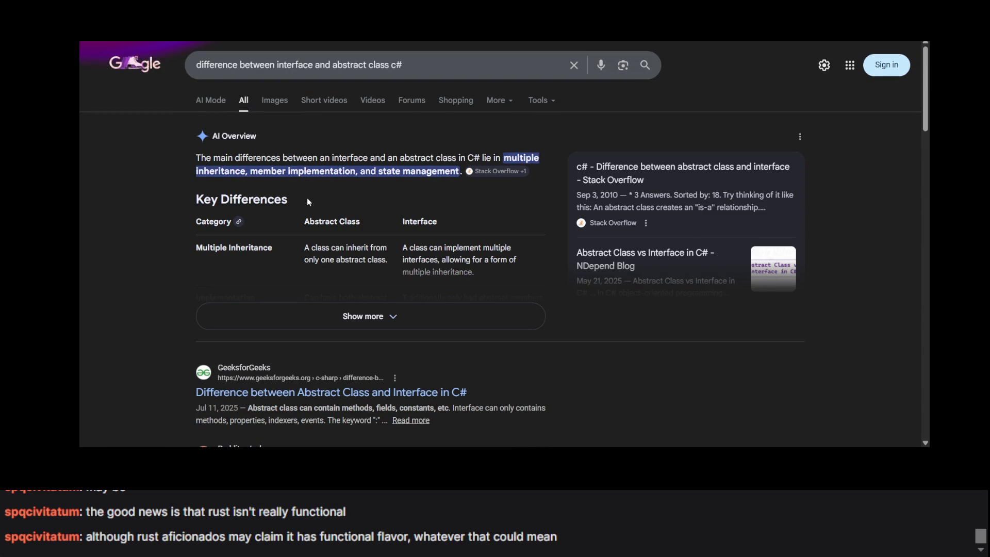
click(319, 326)
scroll(319, 326, down, 6)
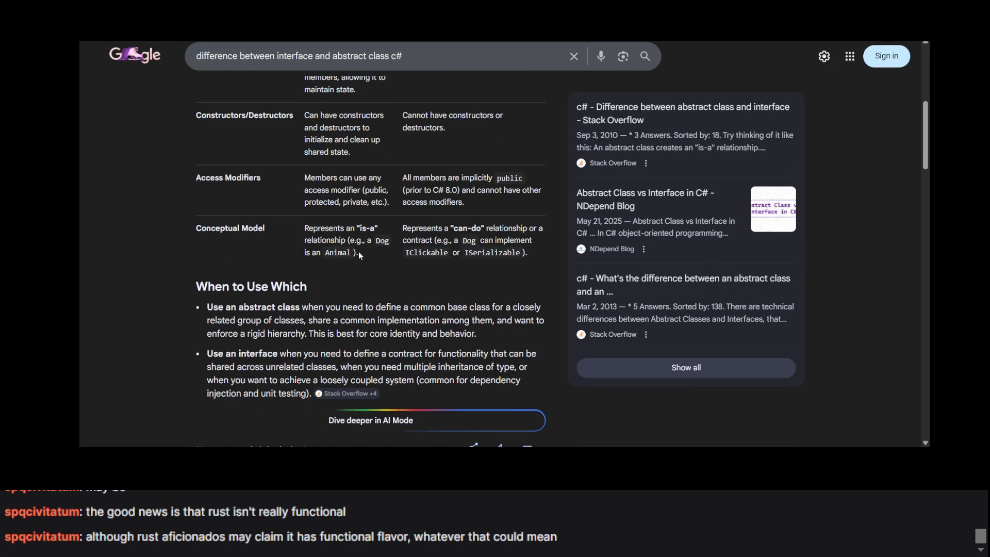
scroll(247, 225, up, 6)
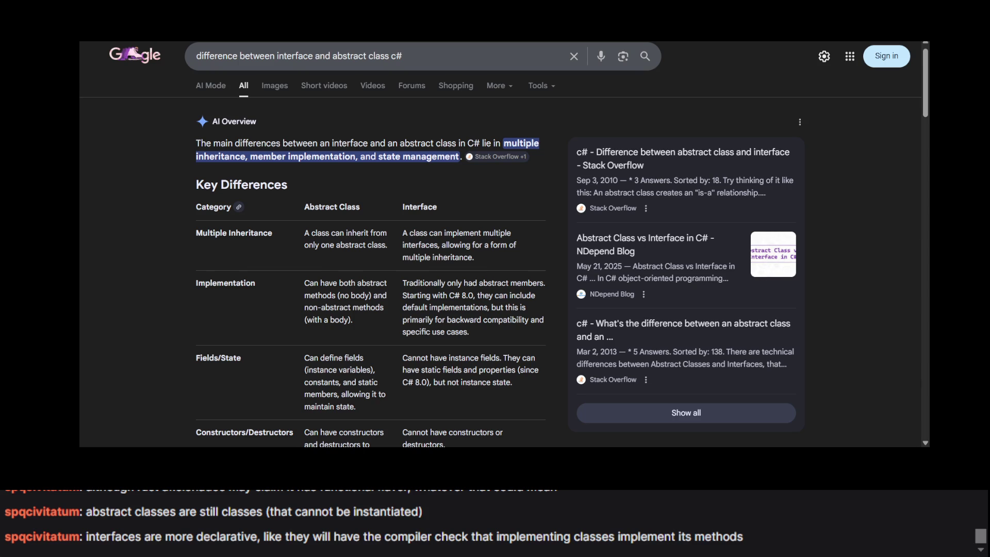
Read the AI Overview's advice on using an abstract class, then return to the exercise instructions.
scroll(140, 240, down, 7)
scroll(141, 240, up, 7)
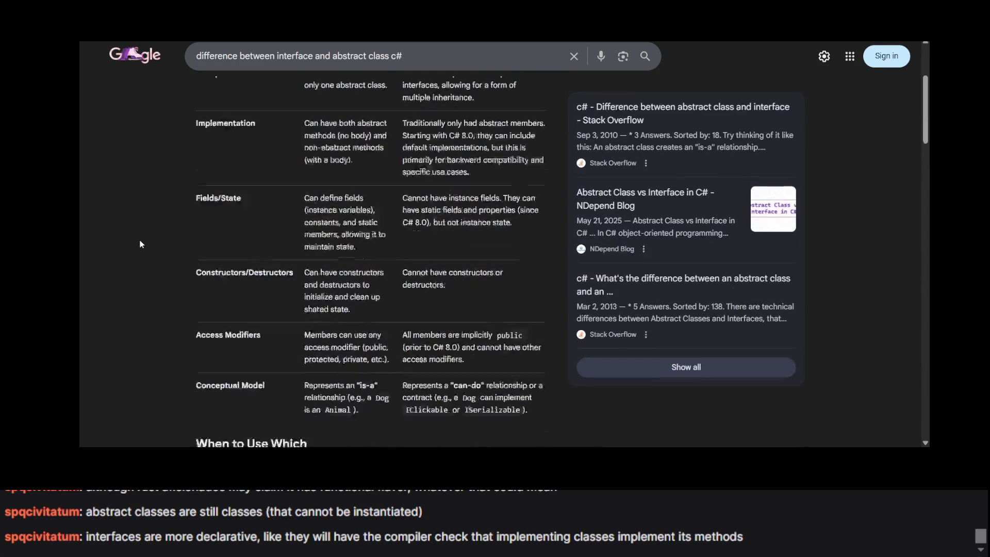
scroll(140, 244, down, 7)
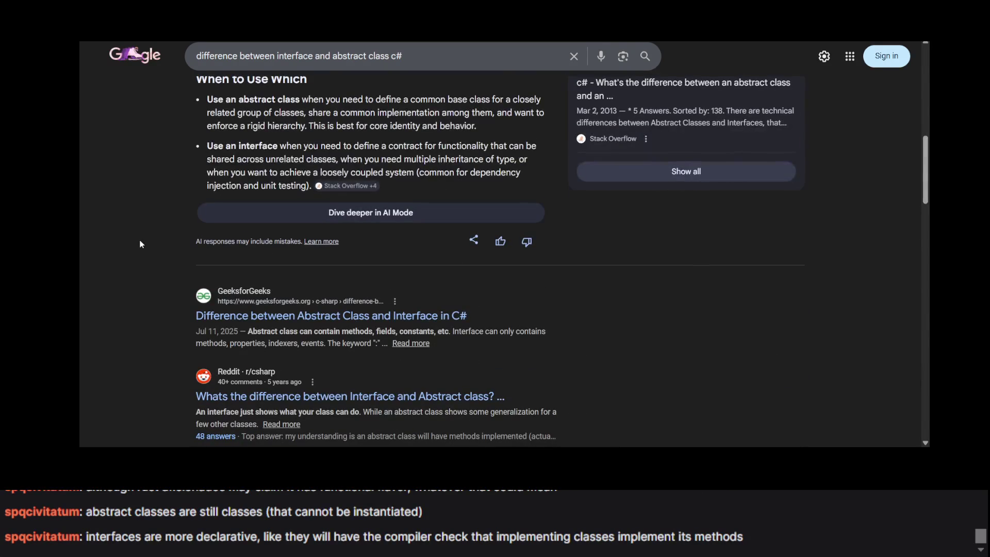
triple_click(268, 110)
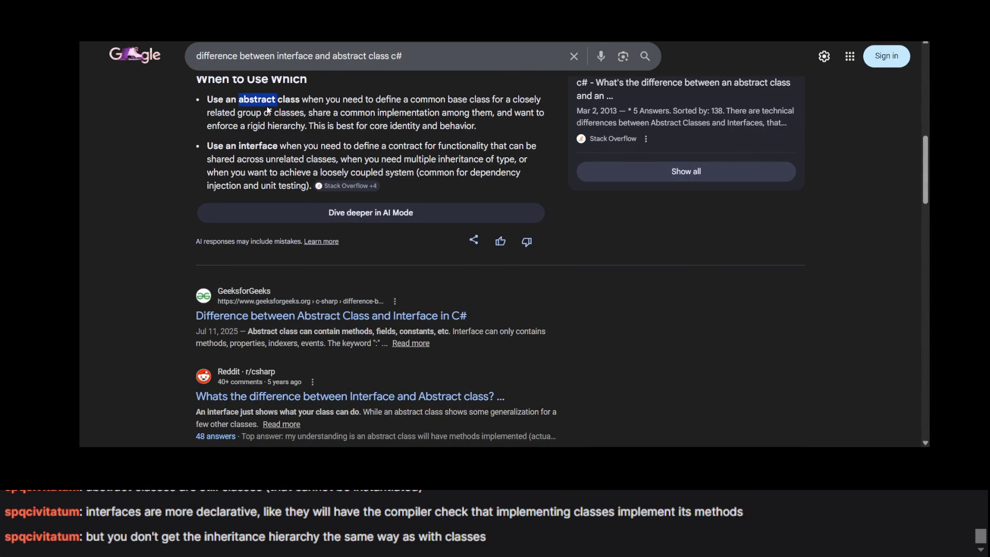
scroll(268, 109, up, 1)
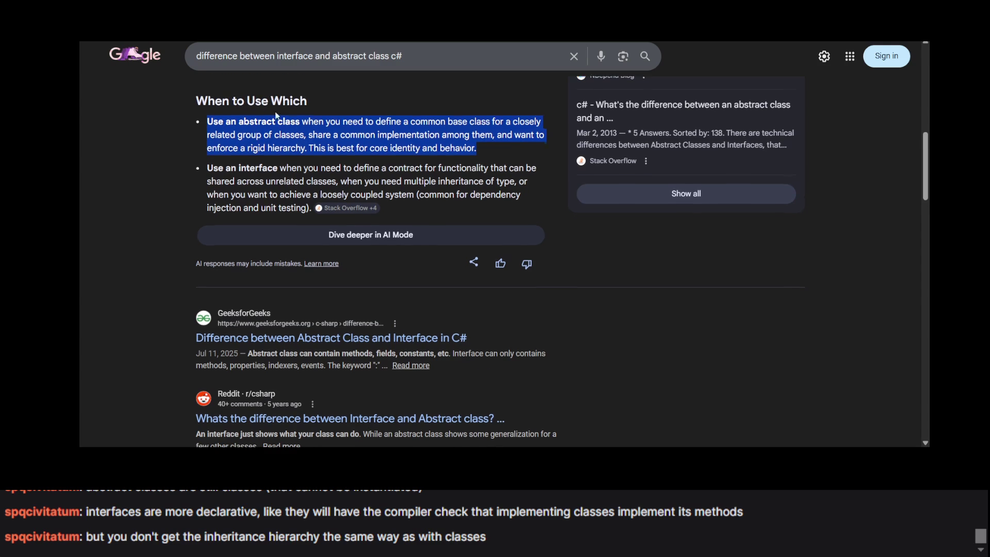
click(300, 126)
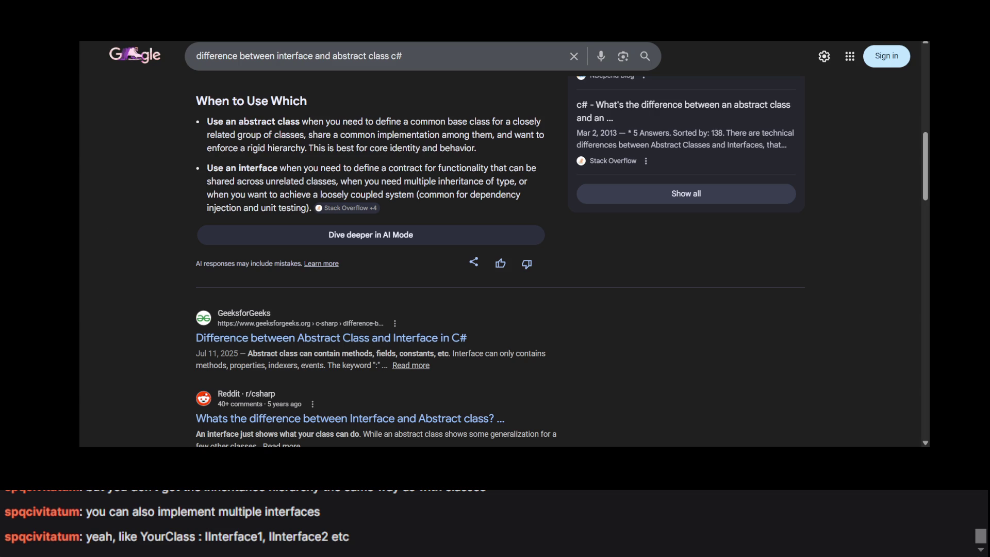
scroll(374, 222, up, 10)
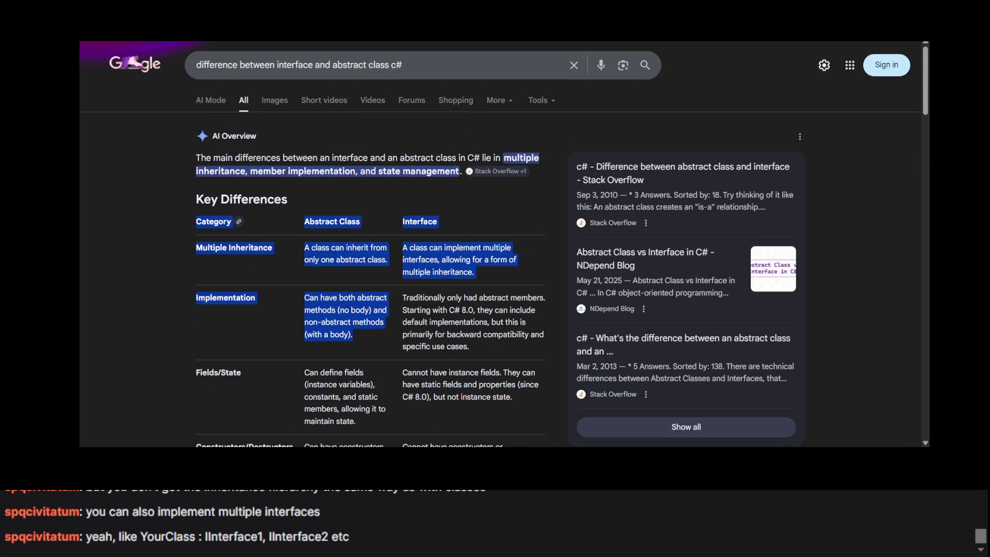
key(ctrl+Tab)
scroll(492, 266, down, 2)
Highlight the top of the staff hierarchy and the abstract Staff class.
scroll(492, 266, up, 1)
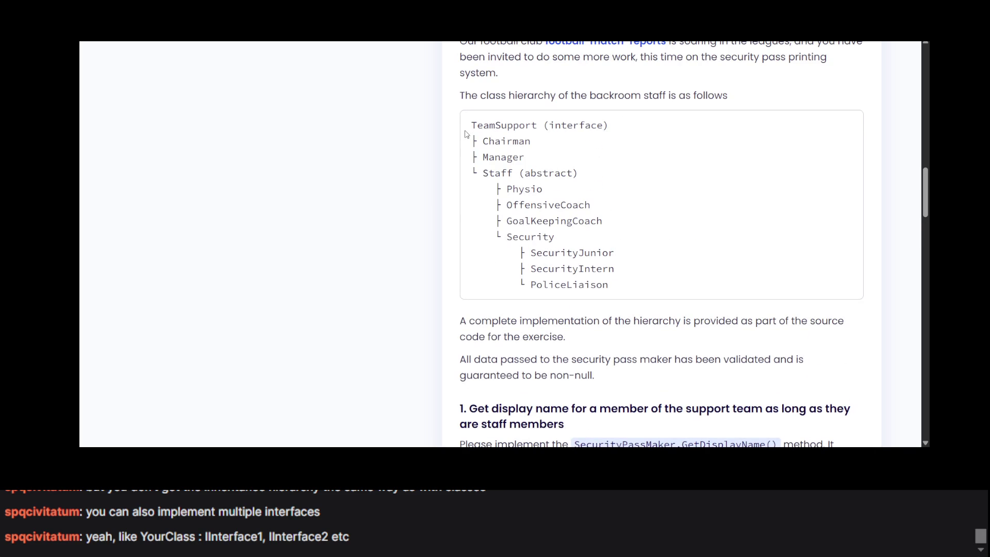
drag(467, 129, 588, 141)
click(589, 142)
drag(477, 176, 608, 177)
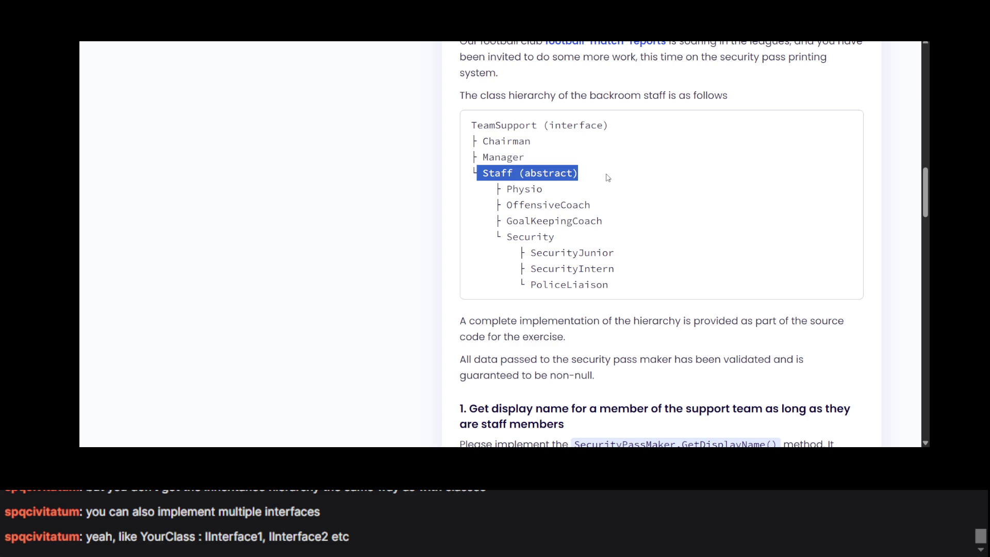
click(608, 177)
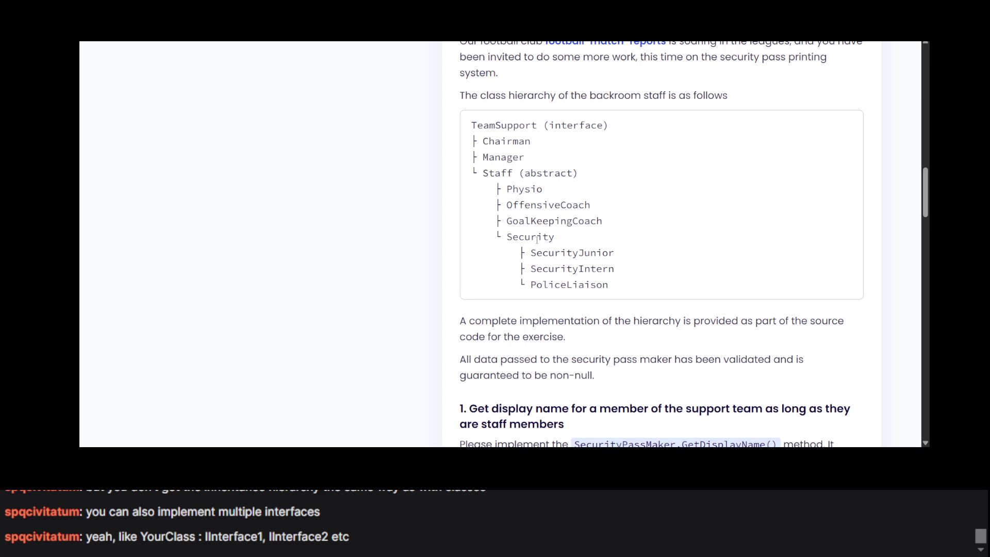
Highlight the security subclasses down to PoliceLiaison, then select the existing Google search query.
scroll(545, 236, down, 1)
mouse_move(524, 197)
mouse_down()
mouse_move(563, 197)
mouse_move(625, 219)
mouse_move(608, 181)
mouse_move(649, 223)
mouse_move(635, 266)
mouse_move(638, 232)
mouse_up()
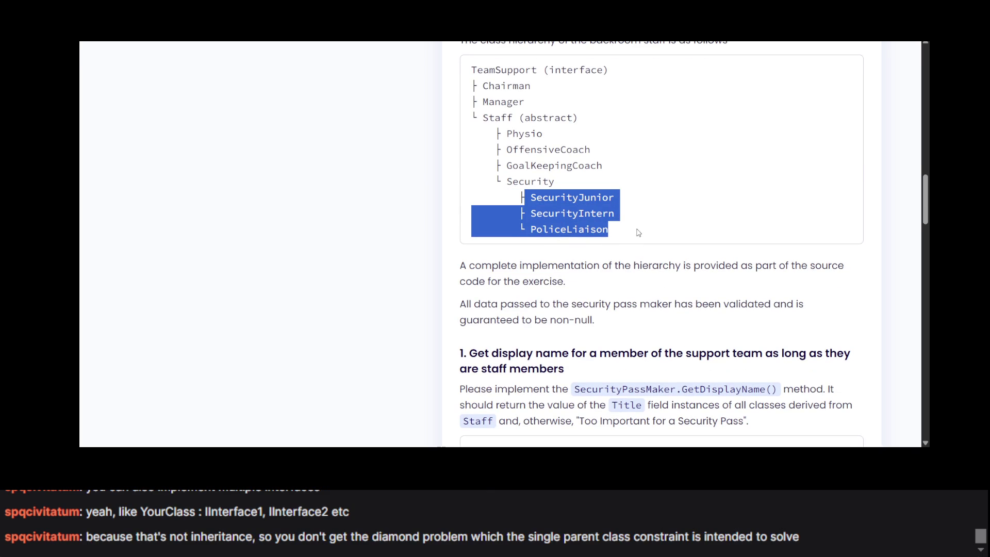
click(638, 231)
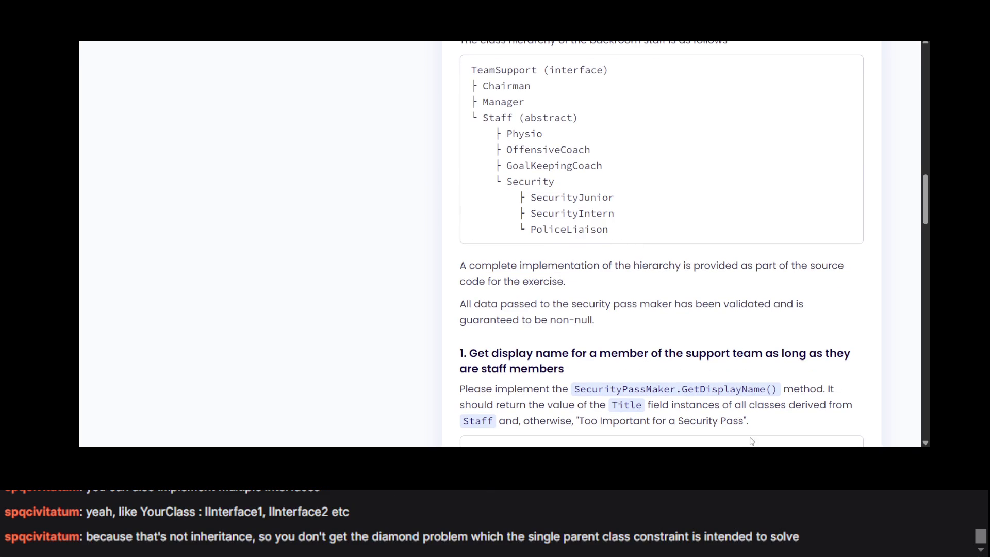
drag(566, 230, 609, 230)
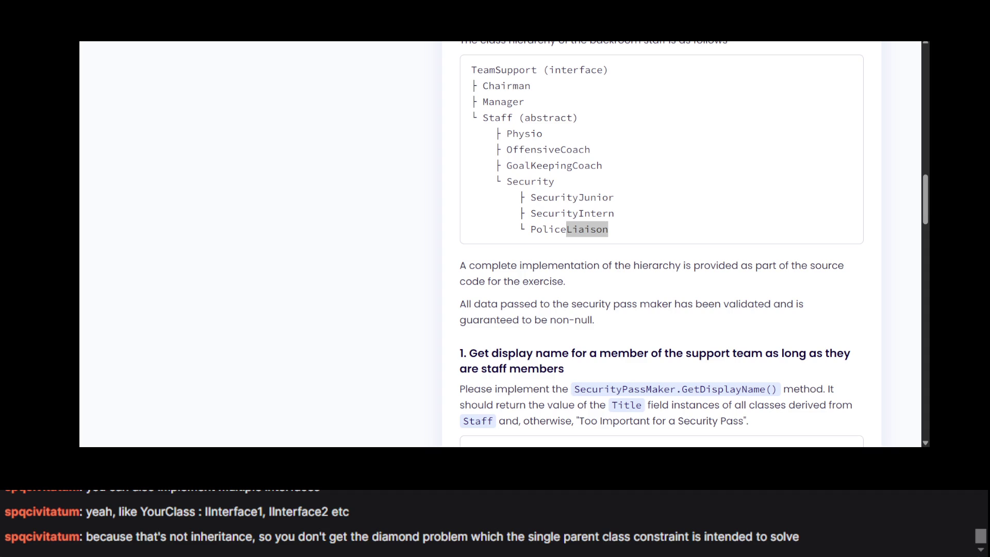
click(96, 222)
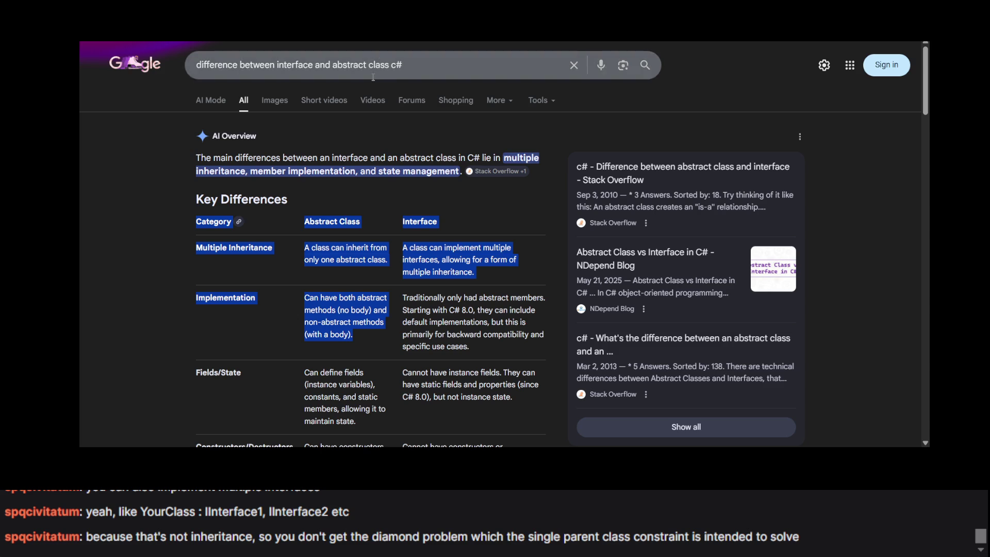
click(373, 64)
key(ctrl+a)
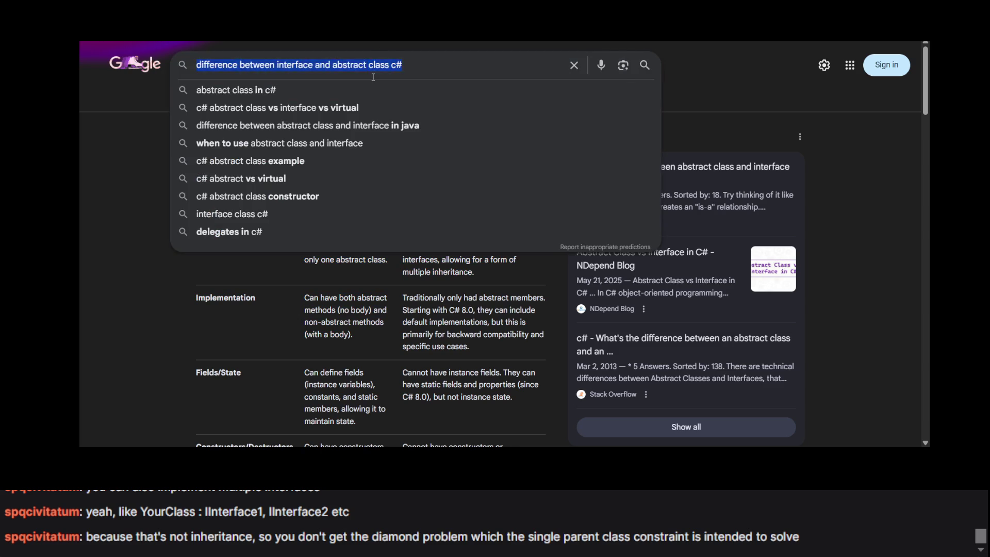
Search Google for 'Liaison' and expand the dictionary card to read its full definitions.
text(Liaison)
key(Return)
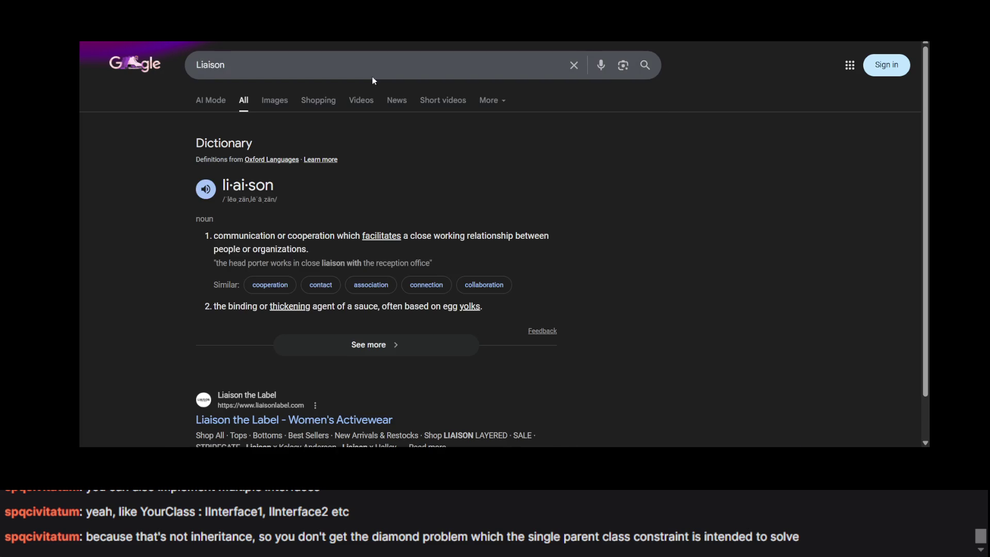
scroll(265, 146, down, 2)
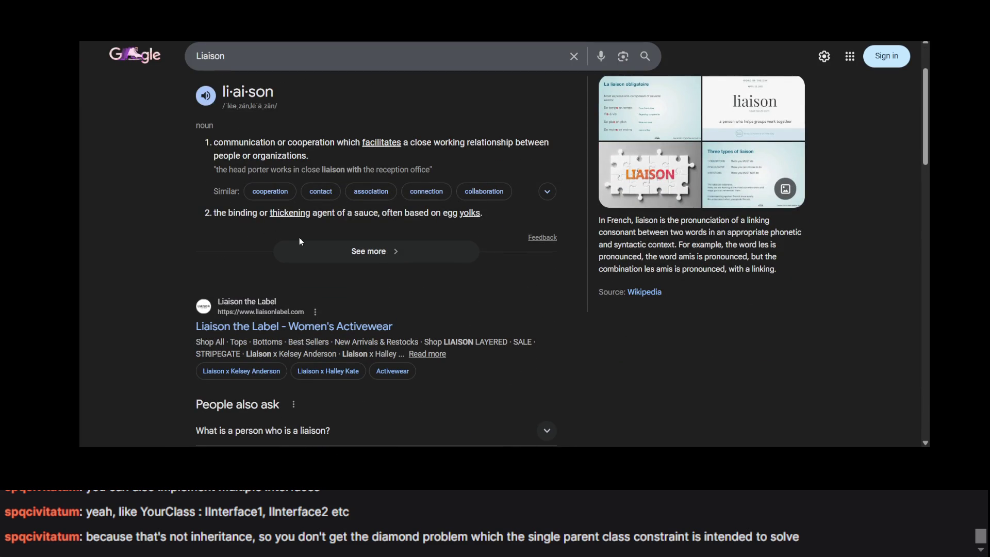
click(326, 252)
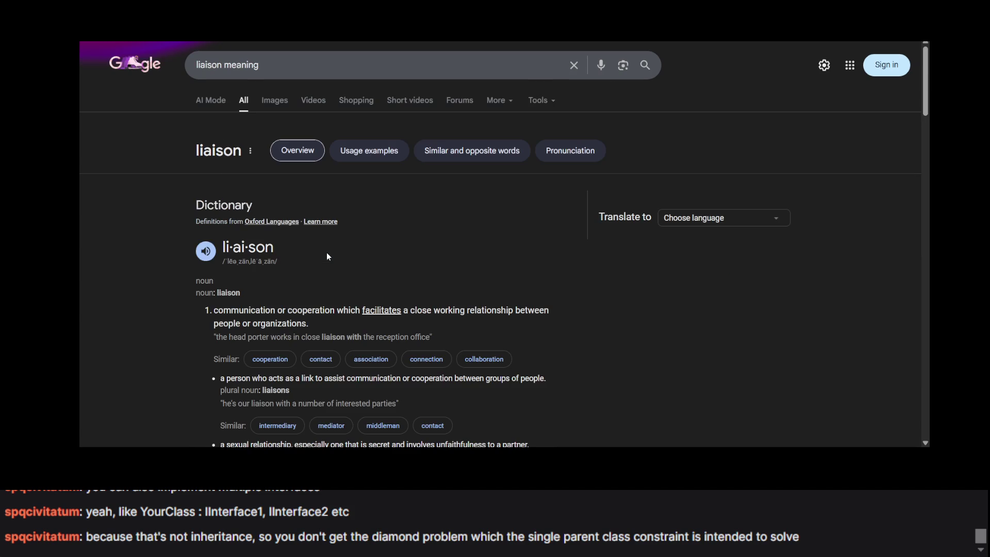
scroll(283, 191, down, 2)
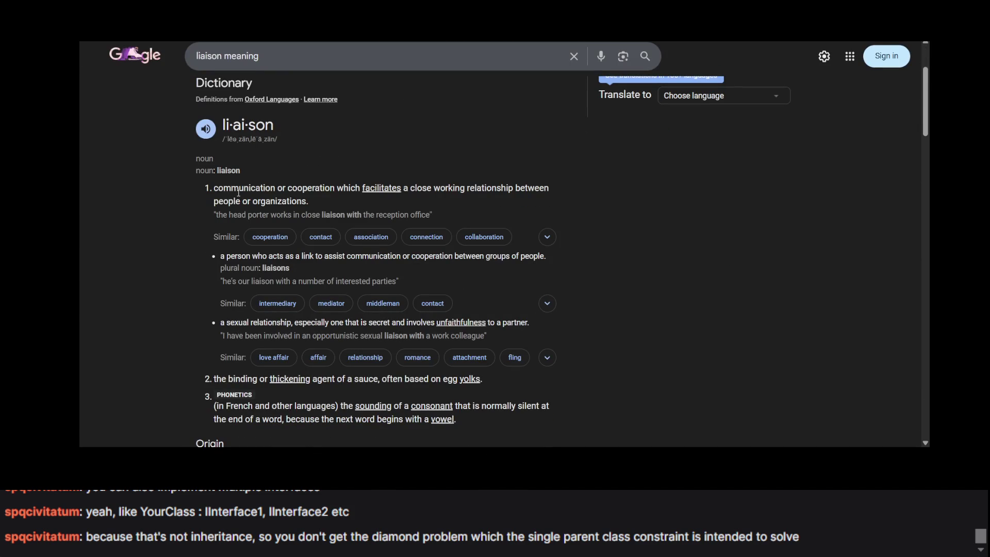
scroll(238, 193, down, 2)
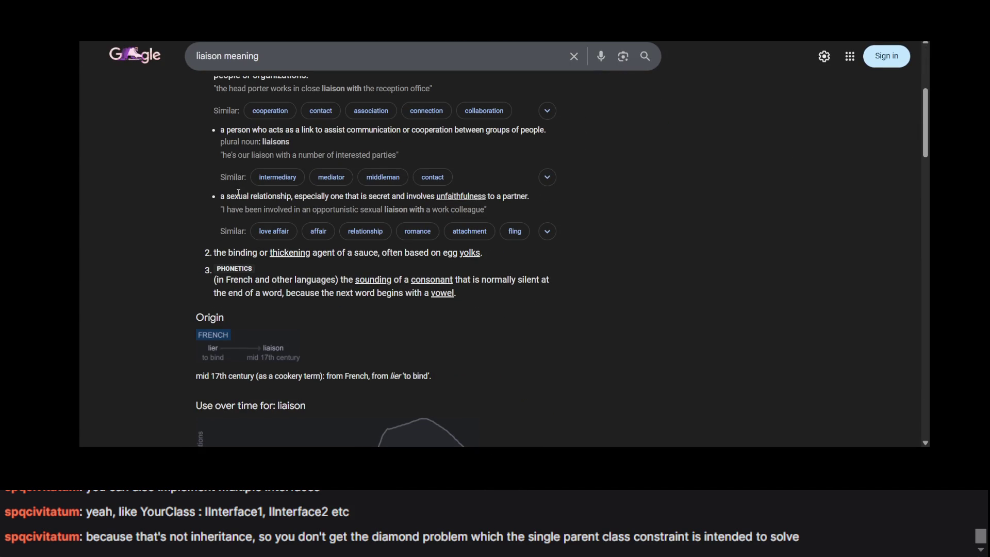
scroll(238, 193, down, 2)
scroll(253, 182, up, 6)
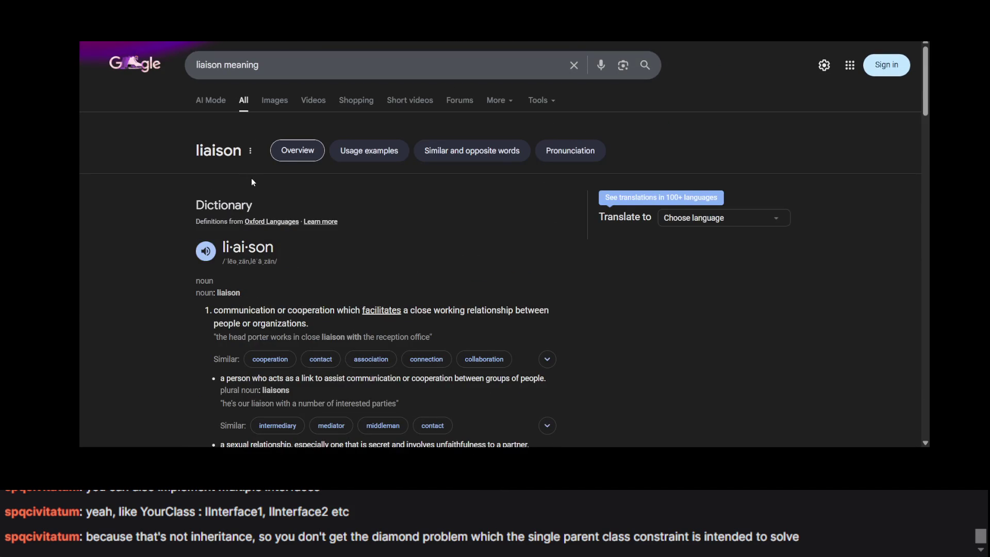
scroll(230, 129, down, 2)
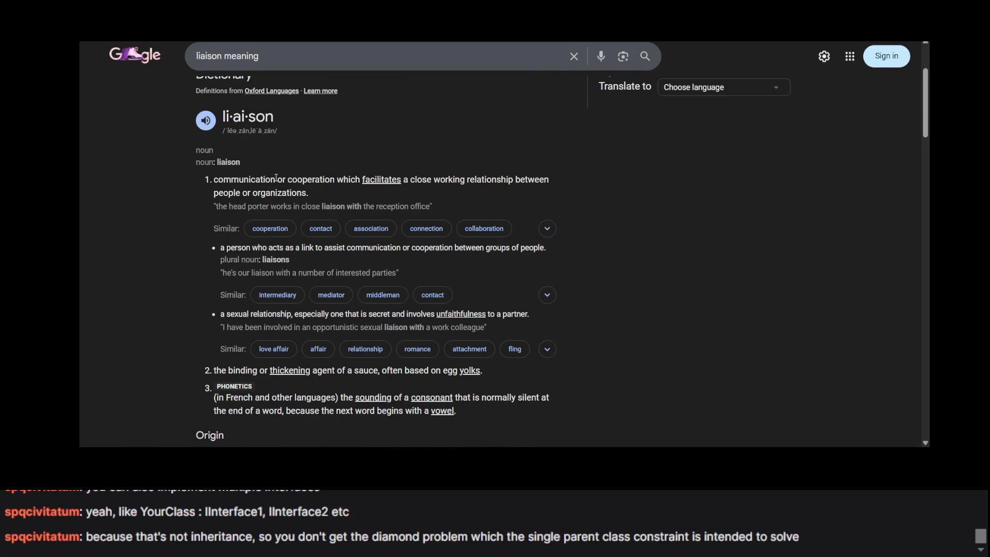
scroll(275, 178, up, 2)
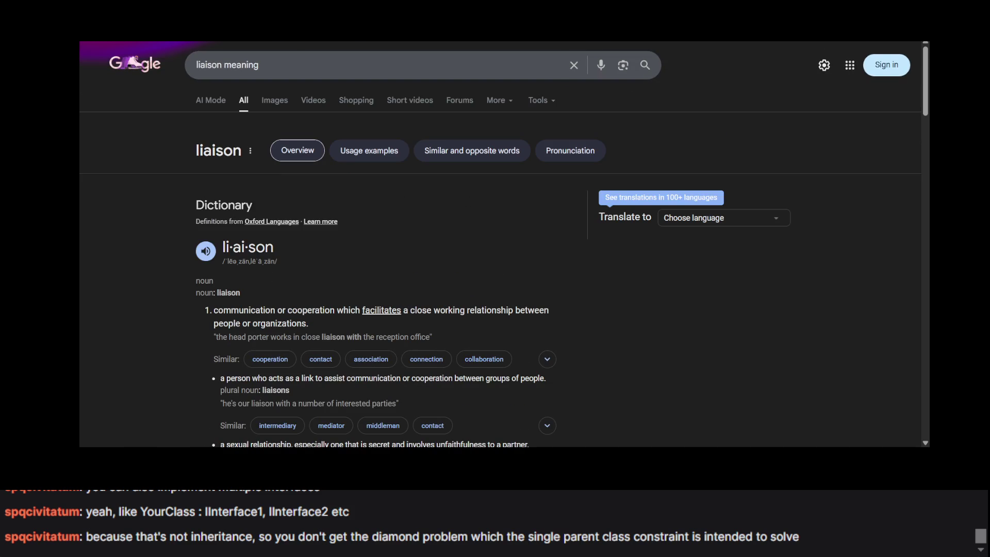
key(ctrl+w)
Return to the instructions and highlight the paragraph about the provided class hierarchy.
key(ctrl+w)
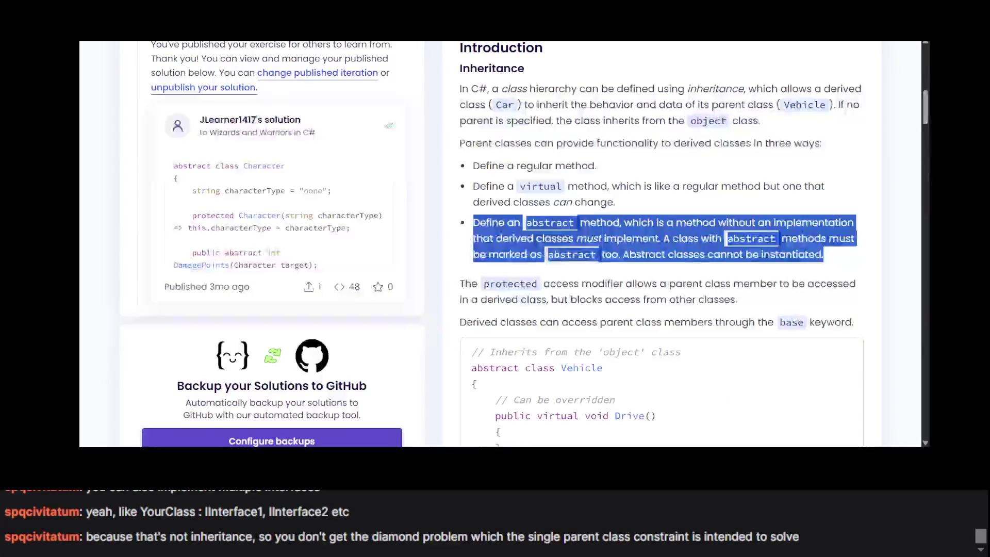
key(ctrl+w)
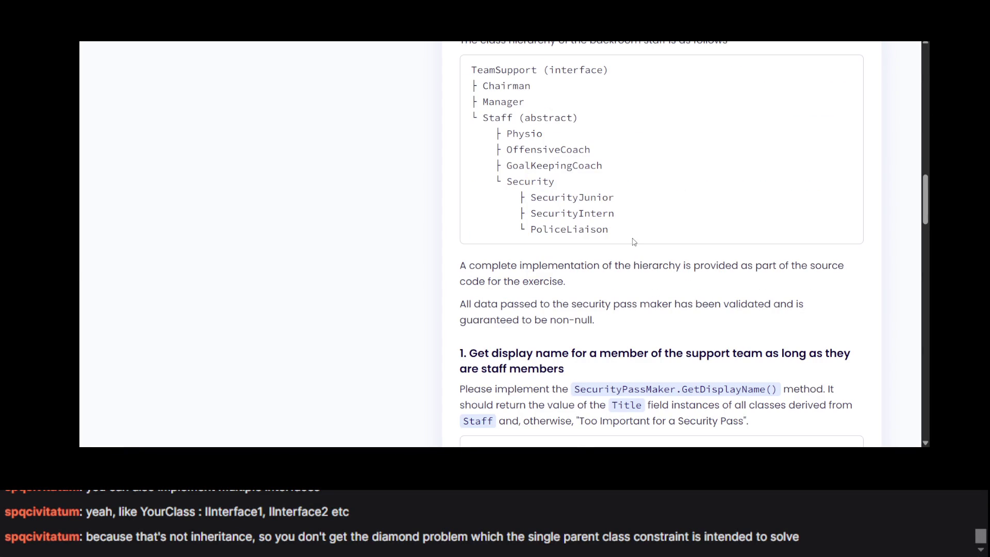
scroll(634, 242, down, 3)
scroll(541, 180, up, 1)
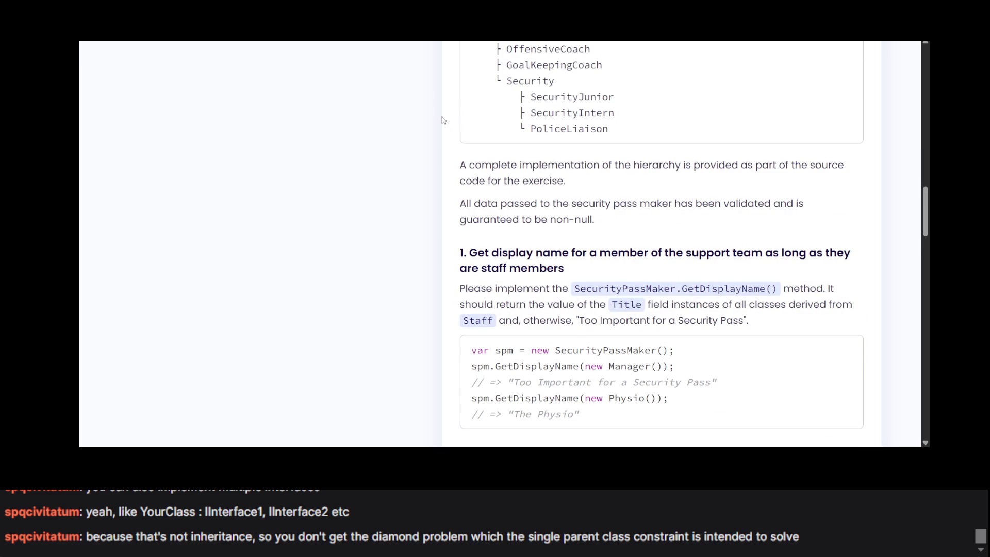
scroll(483, 161, up, 1)
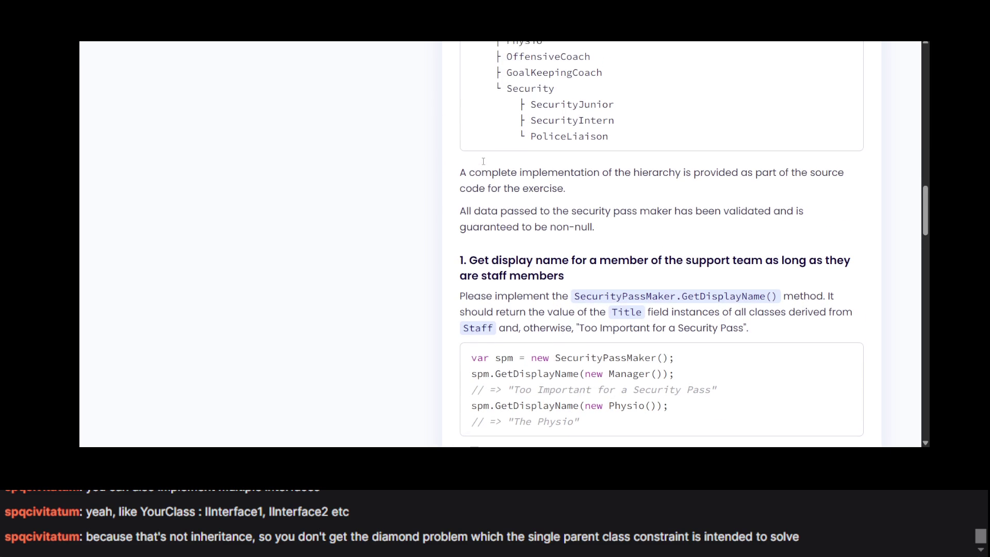
triple_click(504, 194)
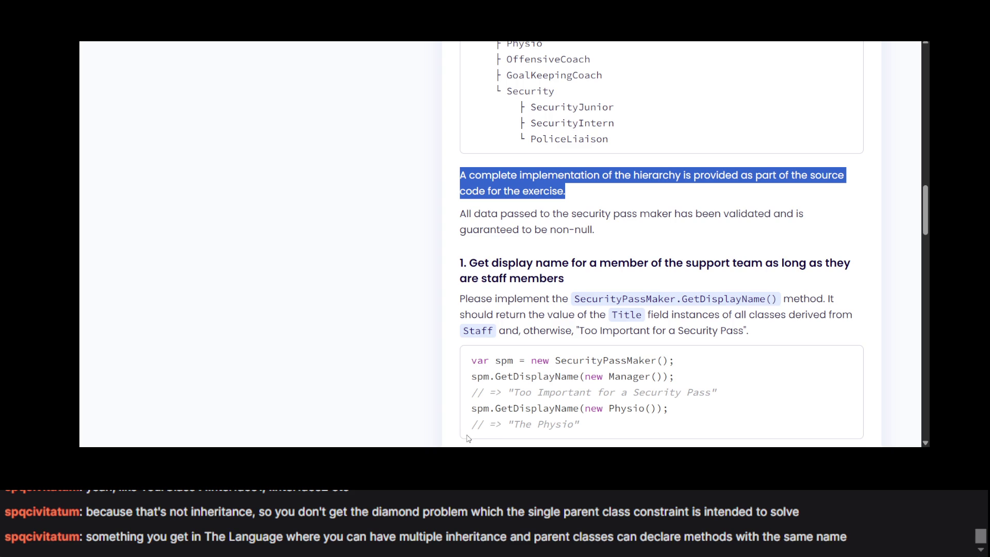
Read the lead-in paragraphs and task 1's requirement that GetDisplayName return a staff member's Title.
key(alt+Tab)
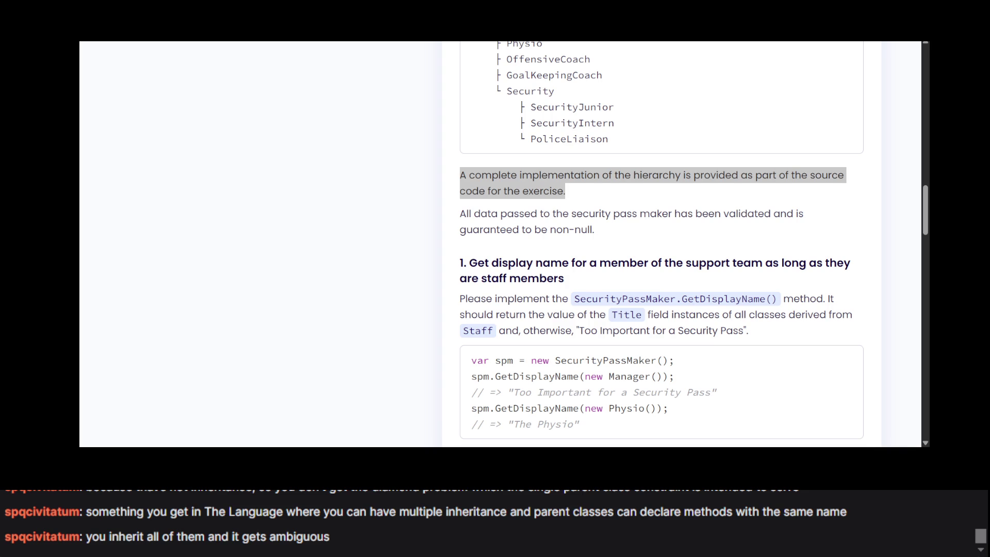
click(97, 178)
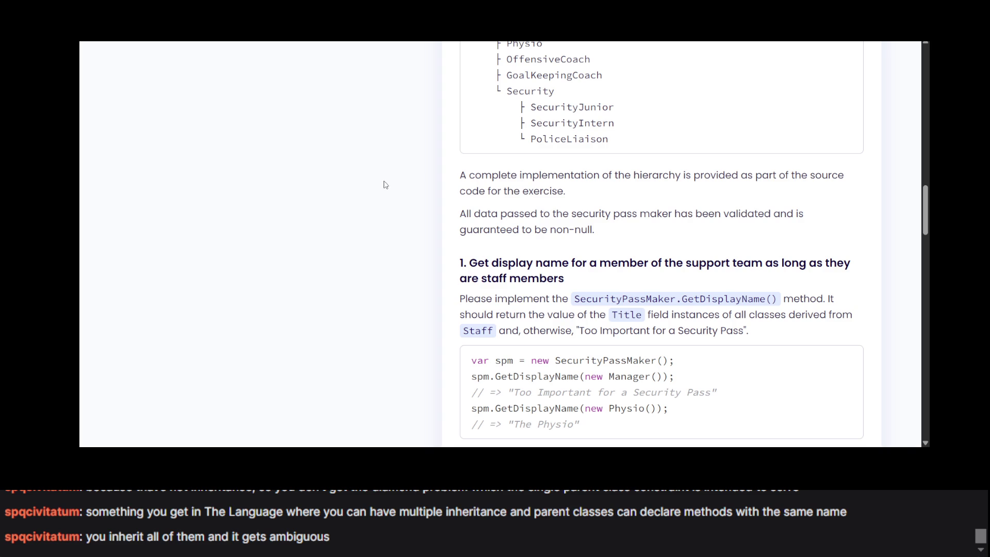
drag(501, 175, 509, 262)
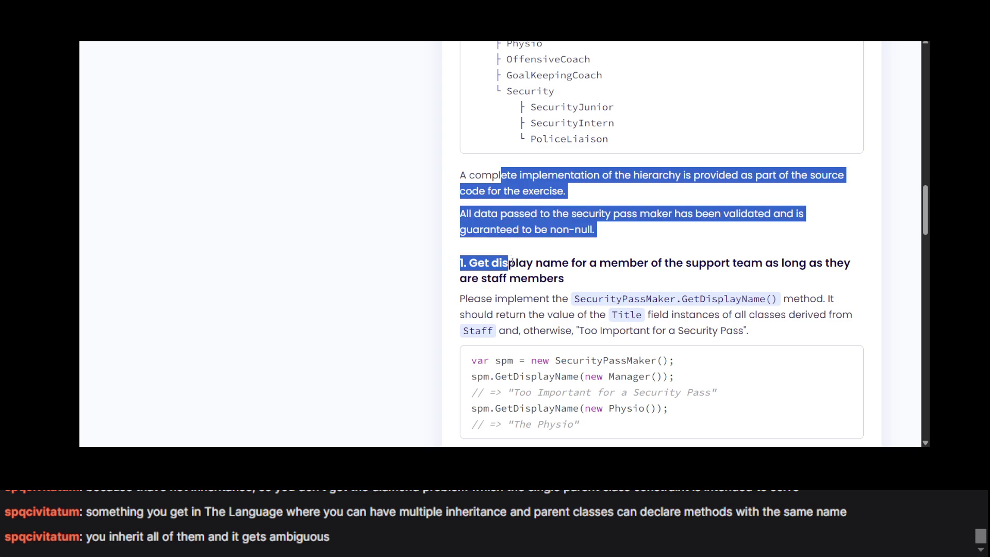
click(512, 262)
scroll(512, 262, down, 3)
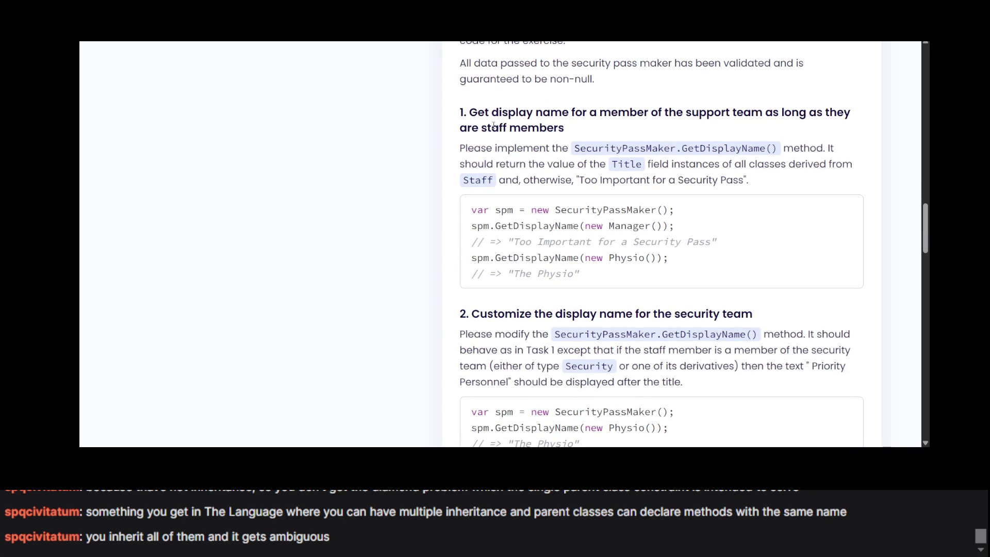
mouse_move(493, 126)
mouse_down()
mouse_move(498, 111)
mouse_move(596, 112)
mouse_move(618, 161)
mouse_up()
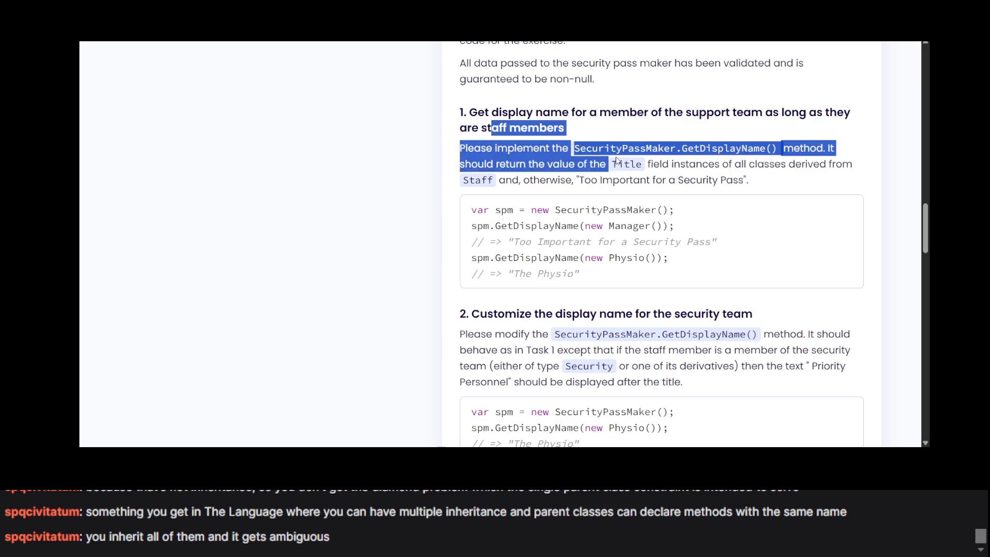
click(617, 161)
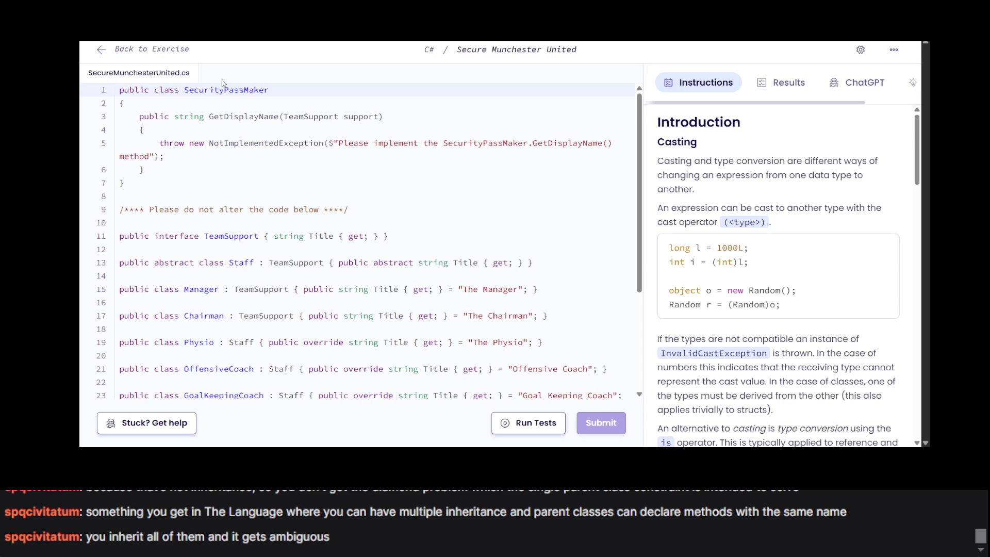
Scroll the instructions to the Task 1 heading about display names for support-team staff.
scroll(236, 221, down, 3)
scroll(235, 222, up, 3)
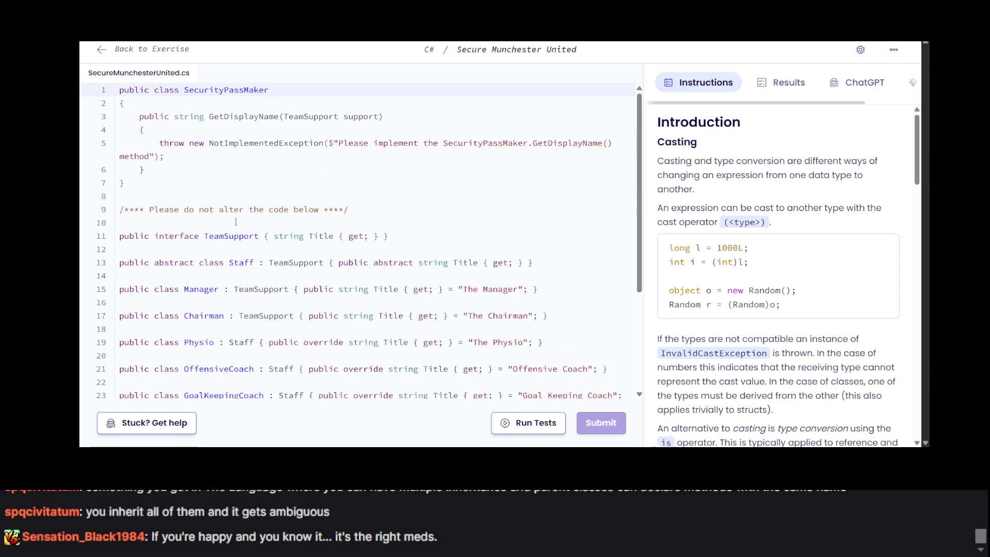
scroll(236, 221, down, 3)
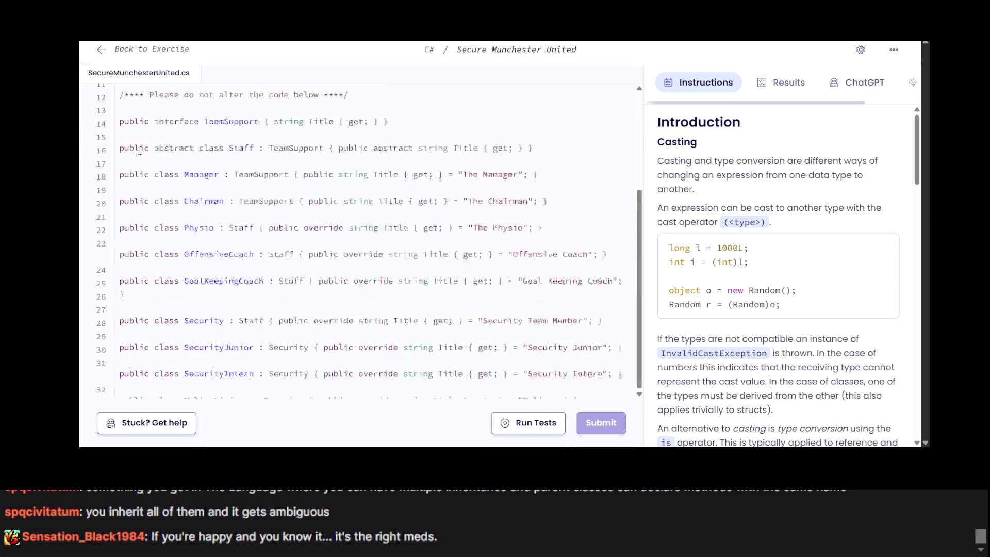
scroll(140, 151, up, 2)
scroll(139, 151, up, 1)
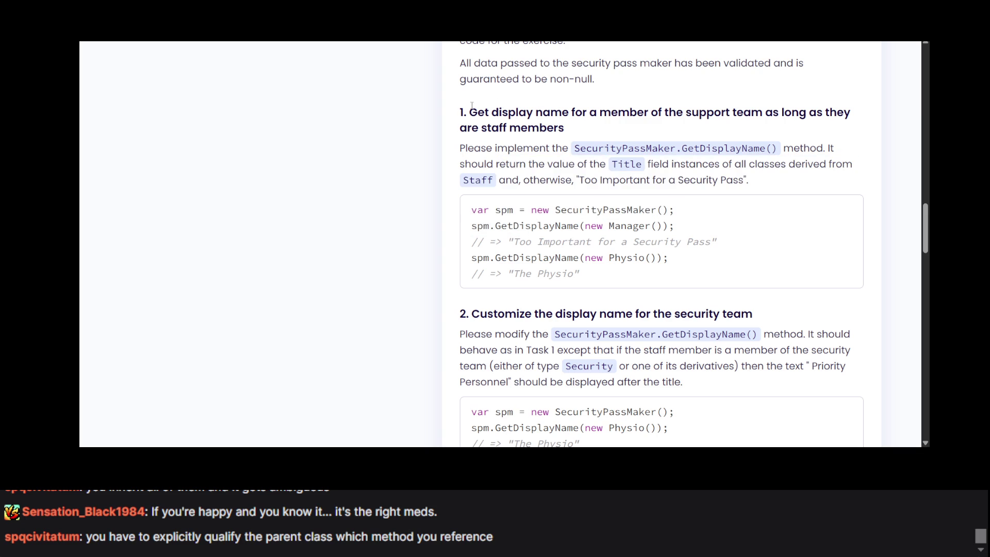
Read Task 1 and the class hierarchy, highlighting the 'Too Important for a Security Pass' fallback.
mouse_move(470, 107)
mouse_down()
mouse_move(583, 117)
mouse_move(593, 148)
mouse_move(563, 113)
mouse_move(565, 128)
mouse_up()
scroll(564, 131, up, 4)
scroll(563, 133, up, 1)
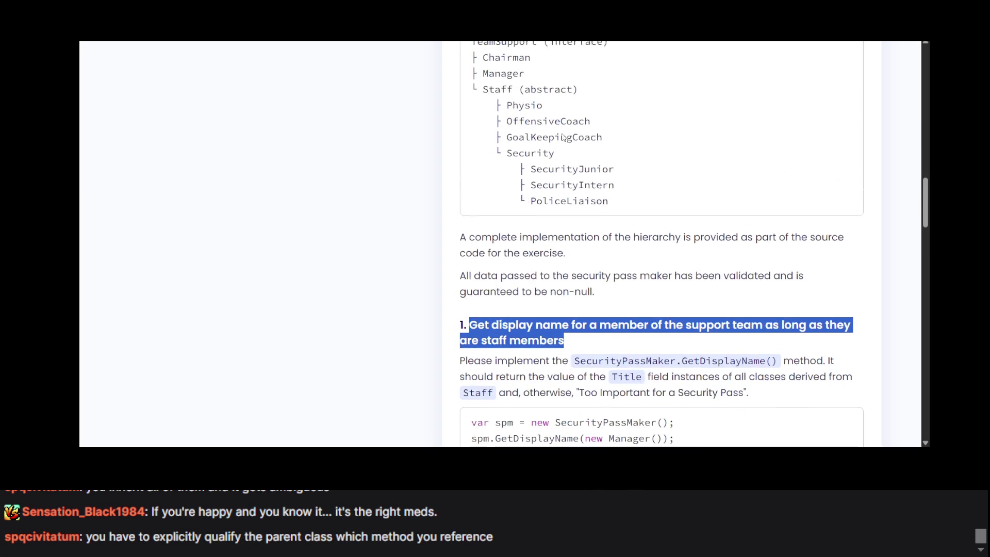
mouse_move(466, 111)
mouse_down()
mouse_move(566, 148)
mouse_move(547, 188)
mouse_move(633, 219)
mouse_up()
scroll(598, 213, down, 4)
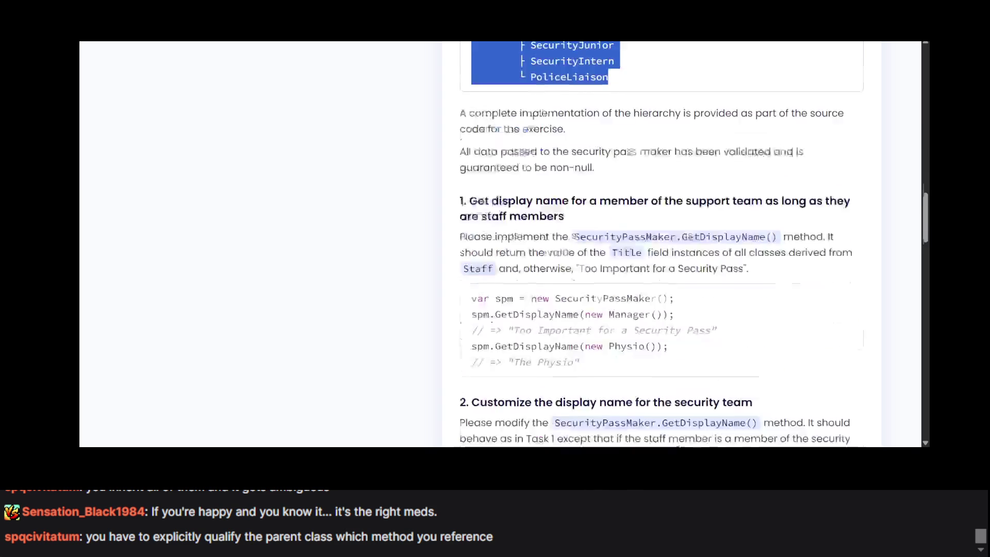
scroll(482, 201, up, 6)
scroll(482, 202, down, 8)
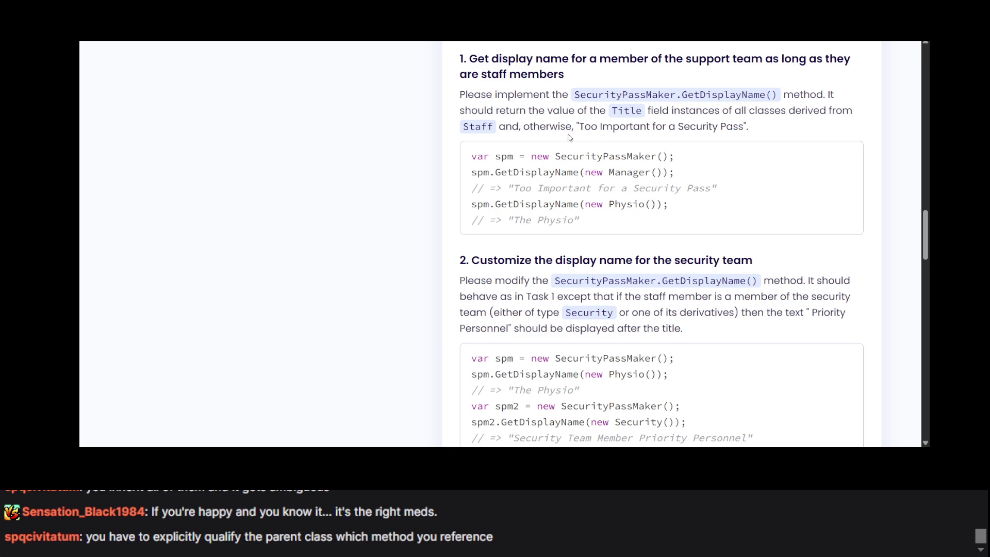
mouse_move(584, 129)
mouse_down()
mouse_move(737, 149)
mouse_move(743, 128)
mouse_up()
scroll(533, 182, down, 1)
click(533, 183)
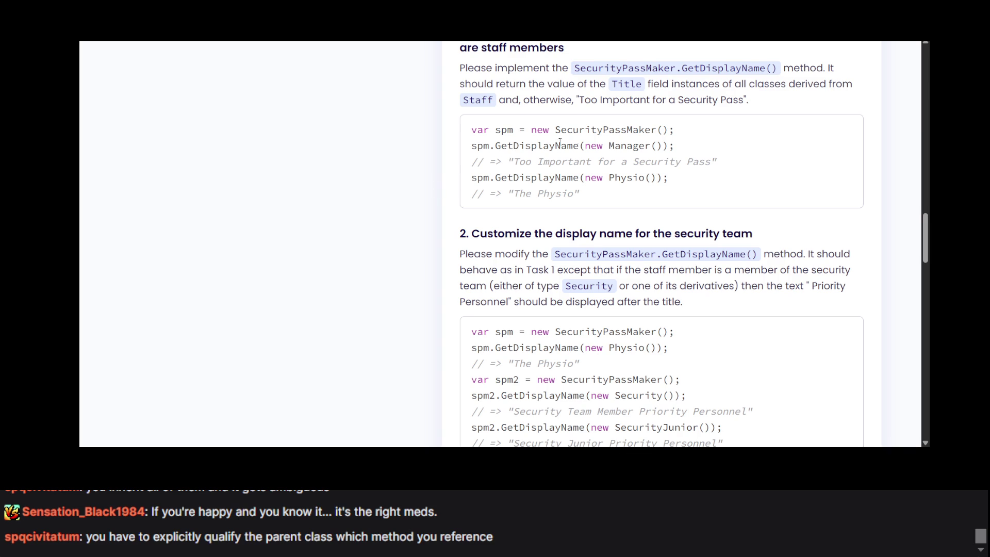
Study the examples from the new Manager down to 'The Physio', then go back to the code editor.
double_click(588, 143)
click(644, 183)
drag(540, 164, 651, 190)
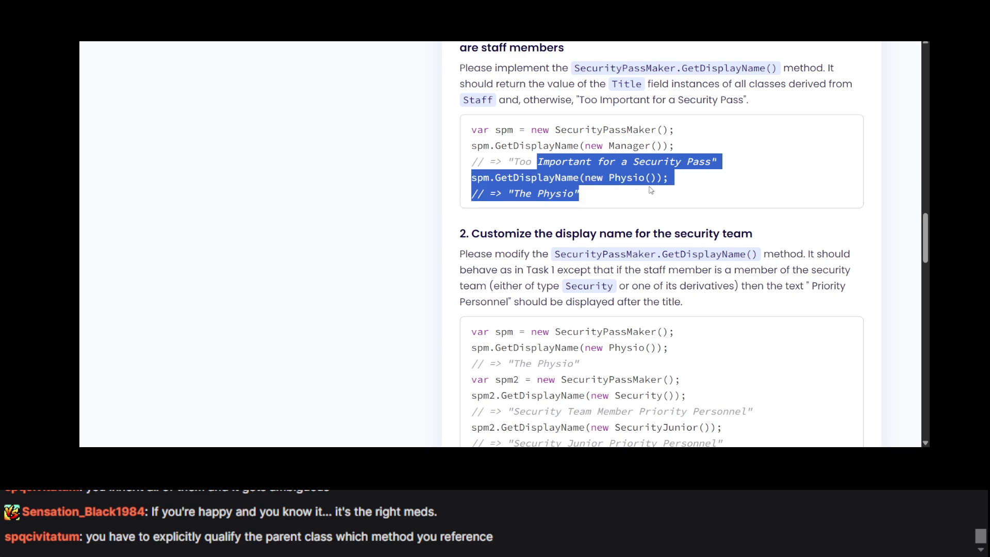
click(651, 190)
drag(514, 194, 590, 204)
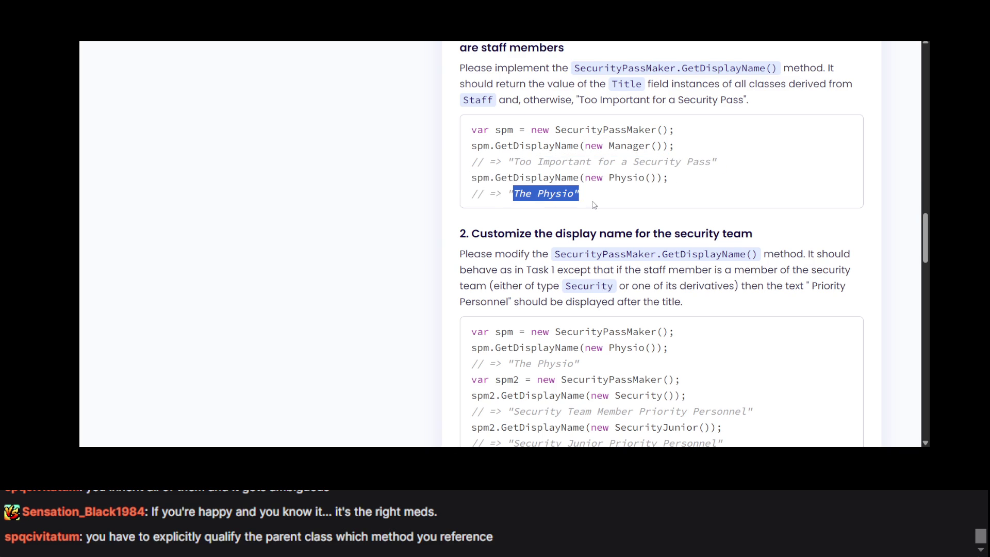
click(443, 196)
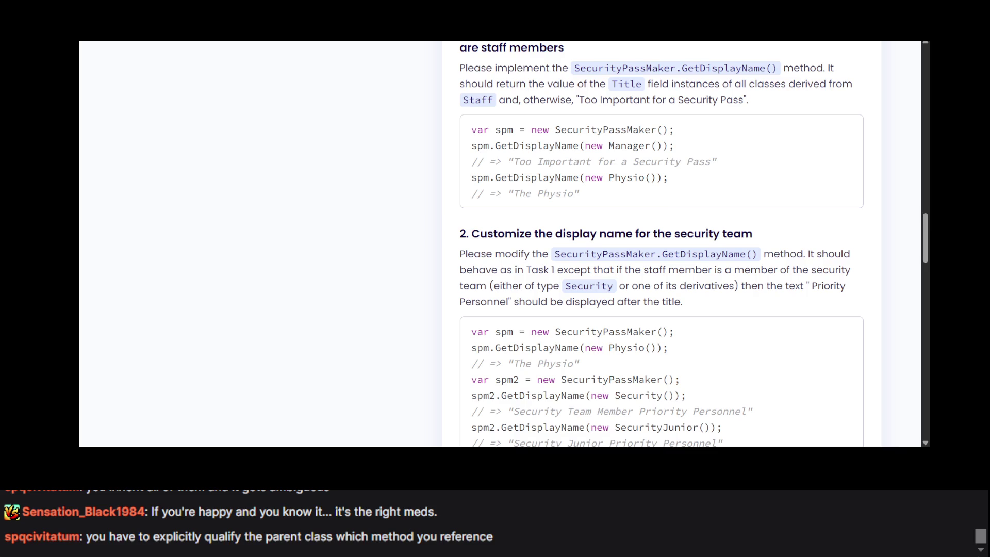
key(ctrl+Tab)
scroll(312, 142, down, 3)
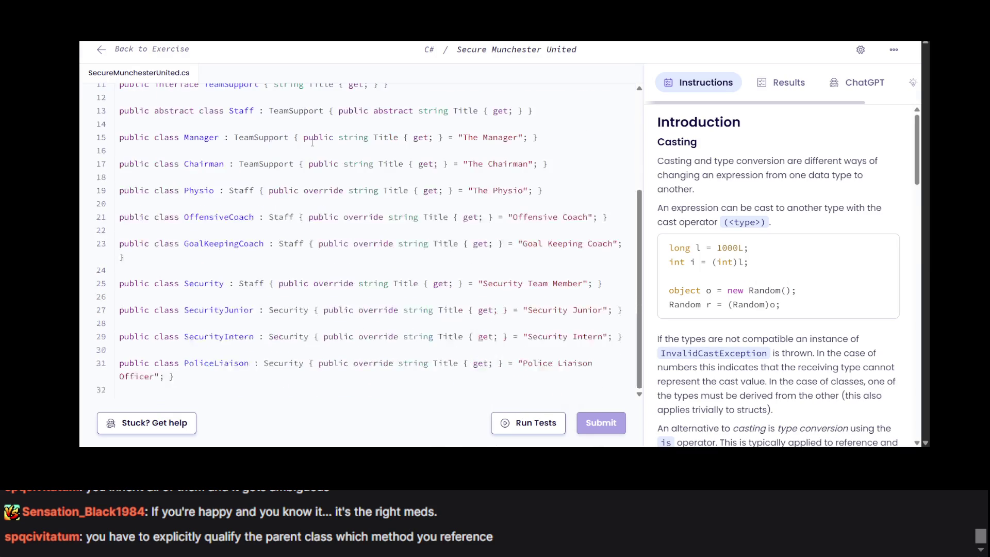
scroll(312, 143, up, 3)
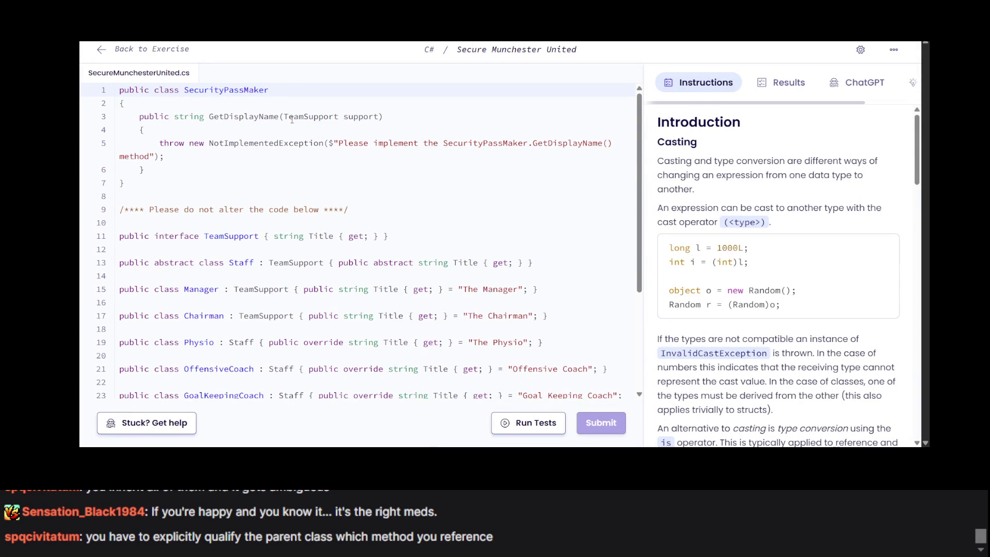
scroll(448, 134, up, 7)
drag(472, 126, 614, 126)
key(alt+Tab)
click(204, 148)
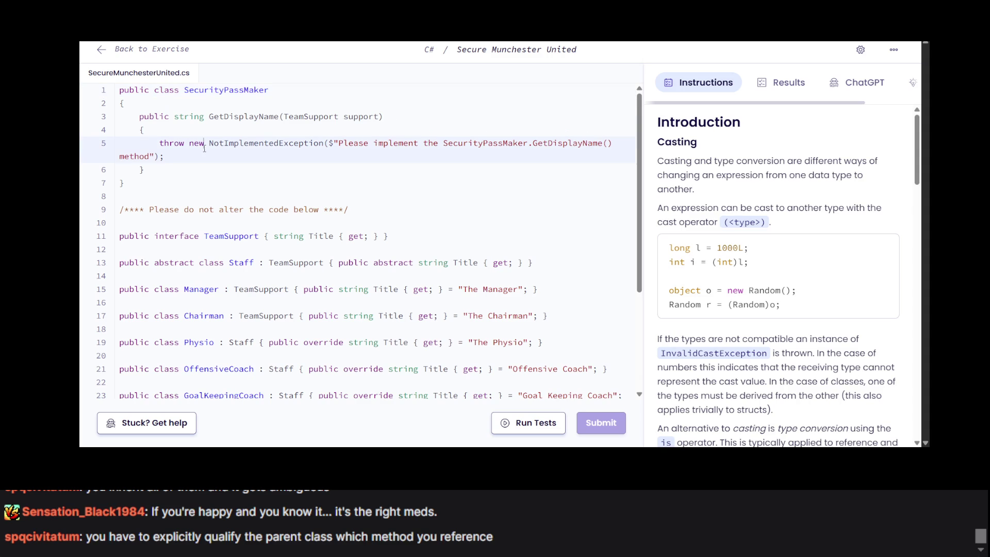
scroll(205, 149, down, 5)
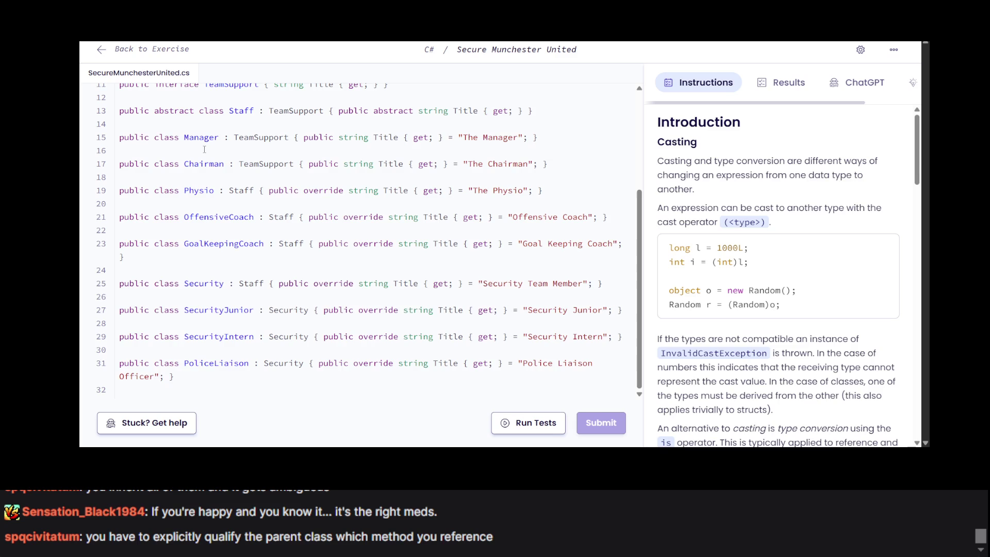
scroll(219, 246, up, 3)
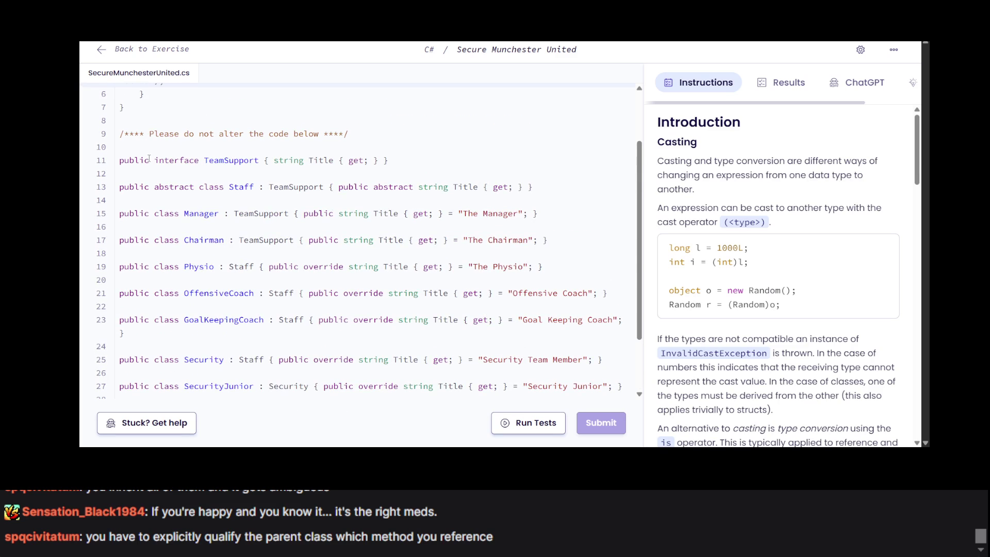
scroll(149, 158, down, 3)
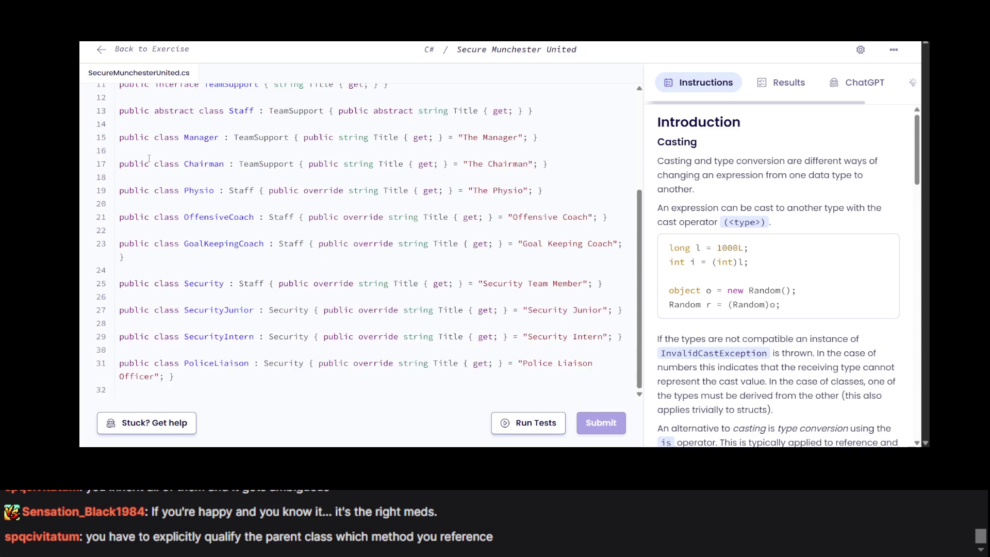
scroll(149, 158, up, 3)
scroll(149, 158, down, 1)
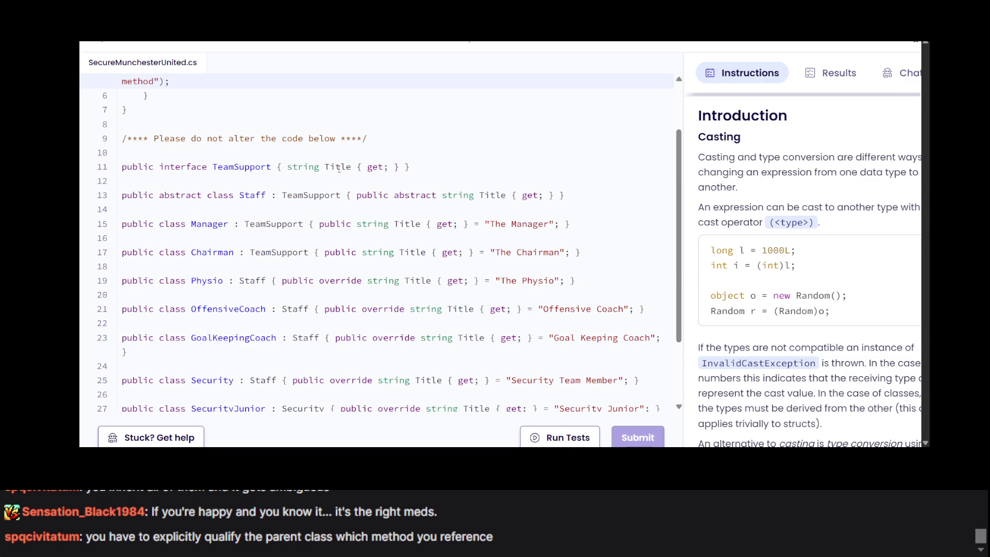
drag(287, 167, 396, 168)
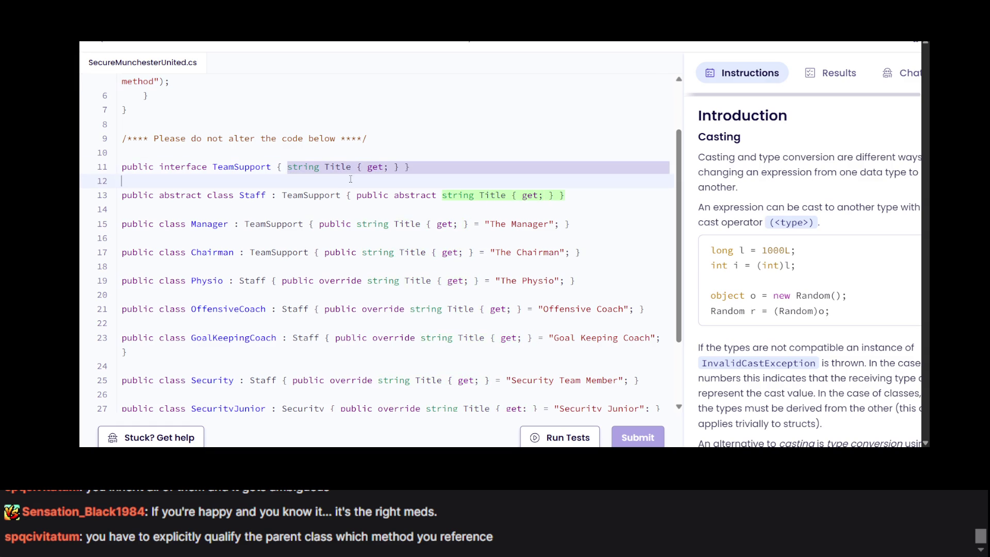
click(316, 237)
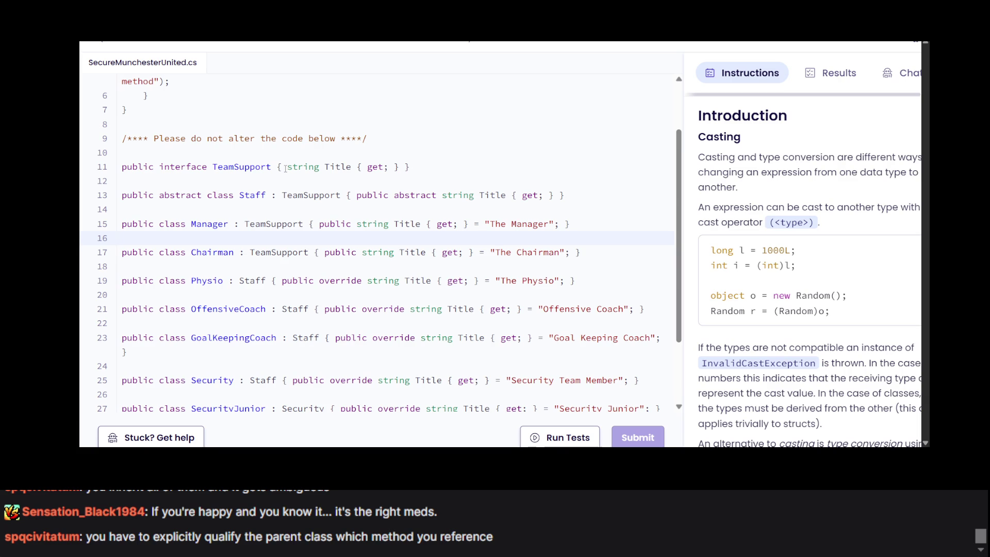
scroll(289, 170, down, 2)
scroll(289, 170, up, 1)
scroll(288, 171, up, 2)
scroll(288, 170, down, 3)
scroll(288, 170, up, 3)
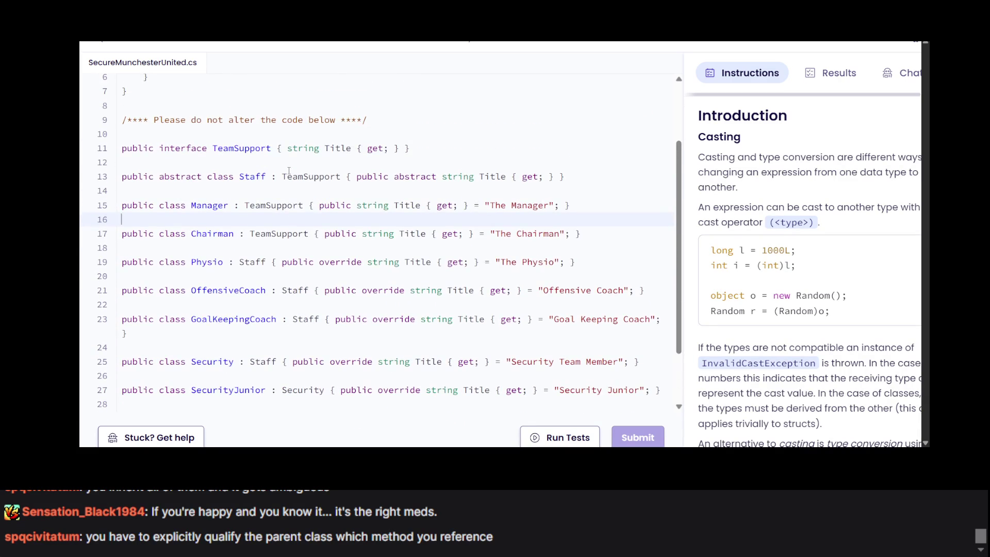
scroll(289, 170, up, 3)
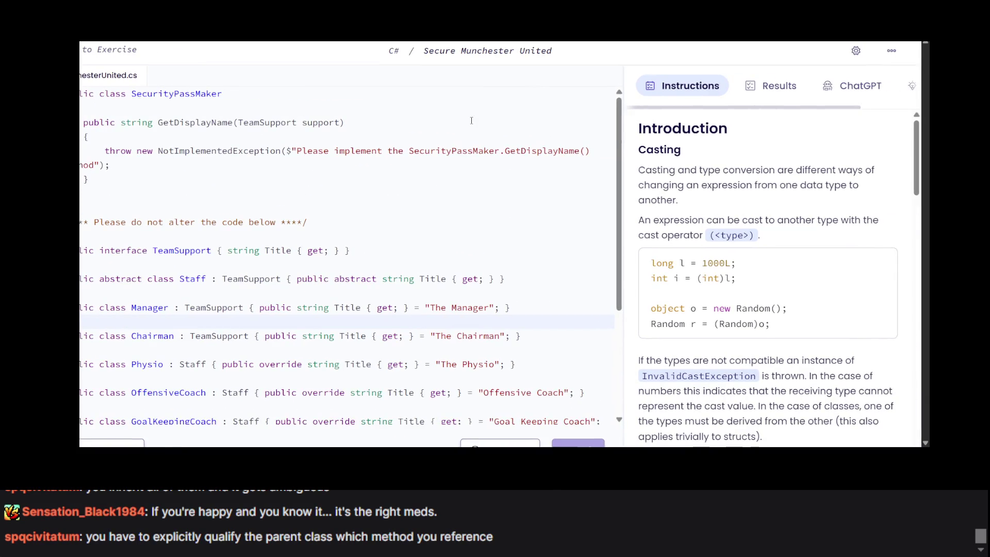
scroll(323, 188, down, 4)
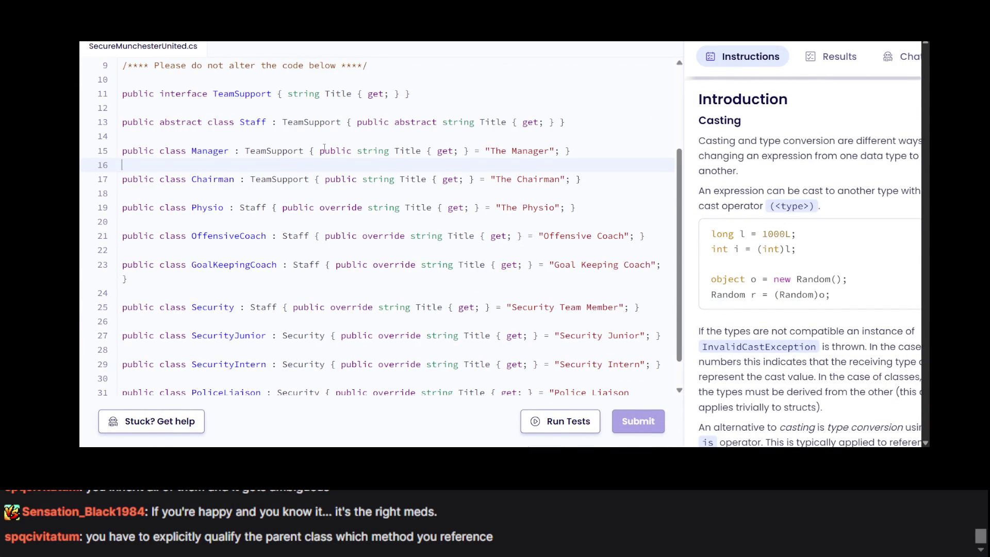
triple_click(303, 95)
triple_click(303, 96)
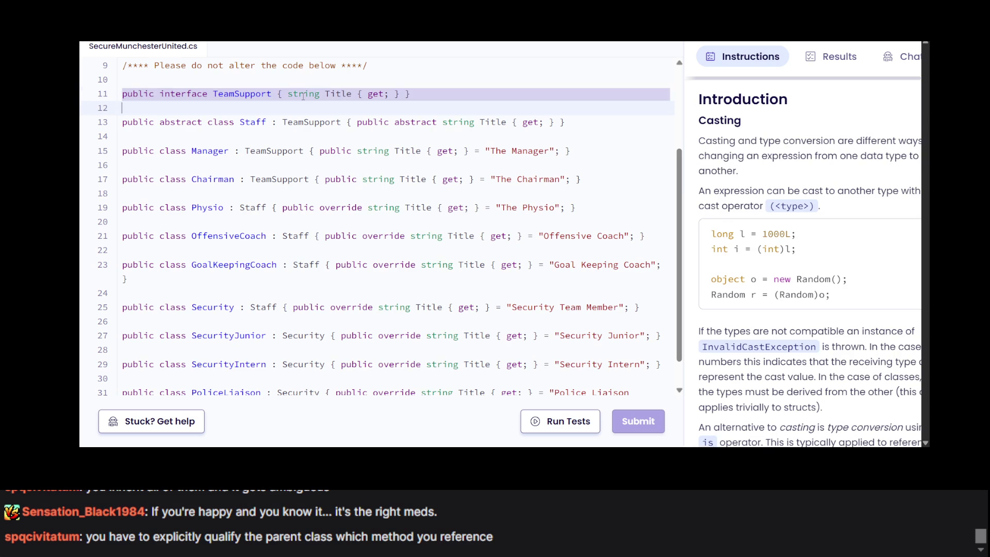
triple_click(351, 122)
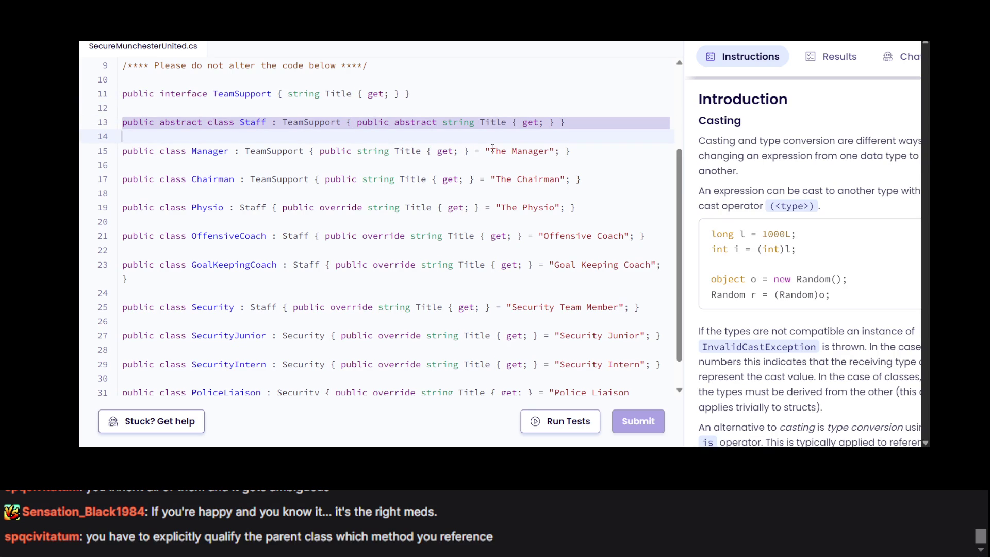
triple_click(471, 151)
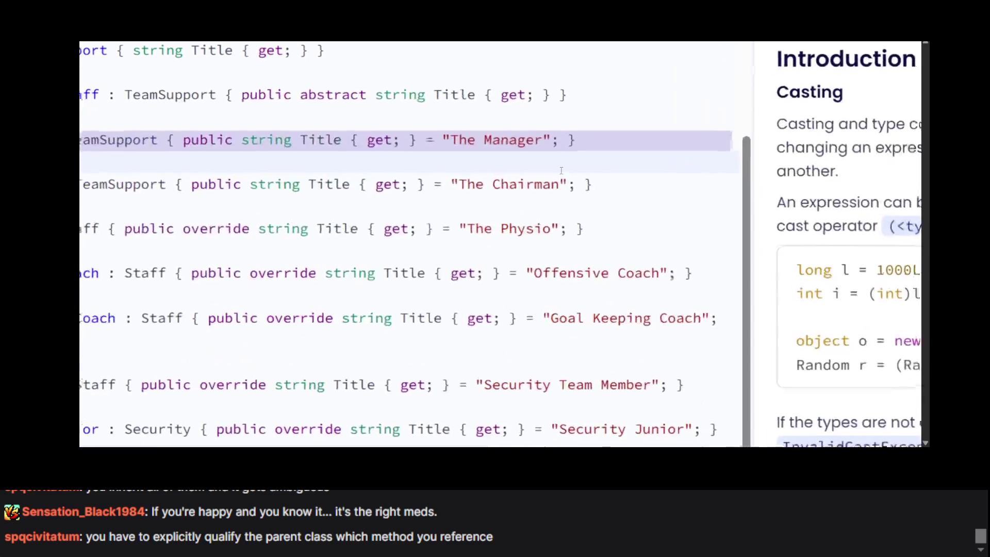
click(417, 152)
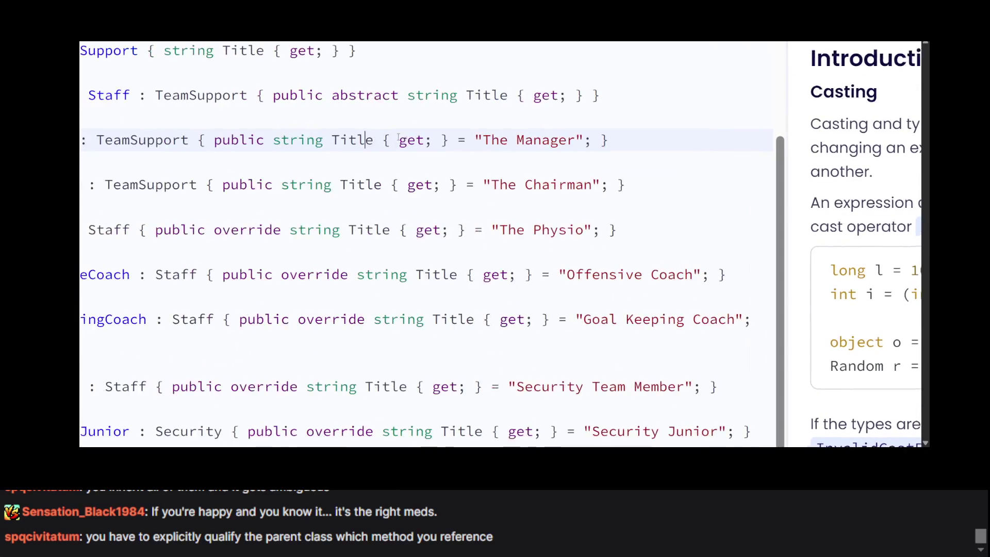
click(382, 139)
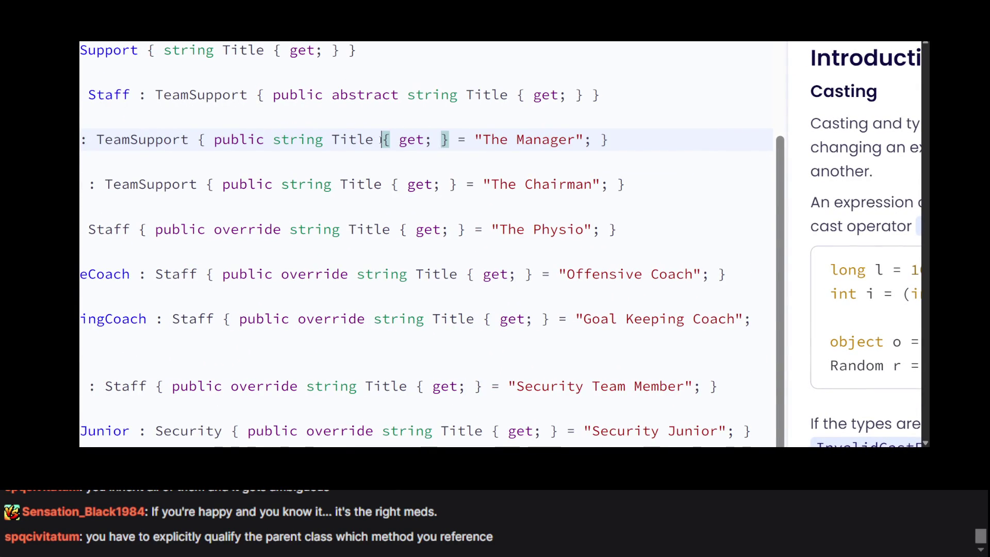
drag(383, 139, 450, 140)
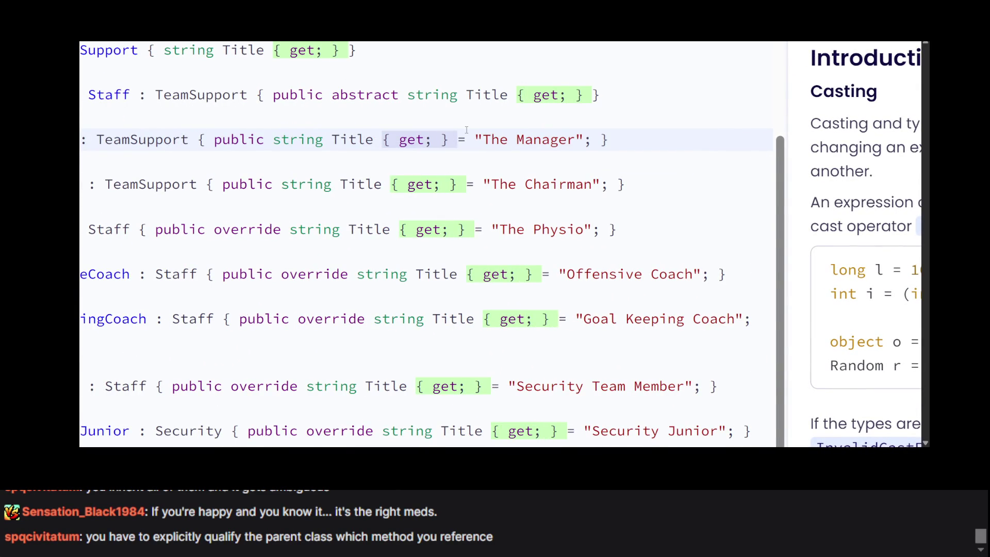
click(466, 136)
mouse_move(592, 139)
mouse_down()
mouse_move(485, 139)
mouse_move(339, 184)
mouse_move(593, 140)
mouse_move(204, 141)
mouse_up()
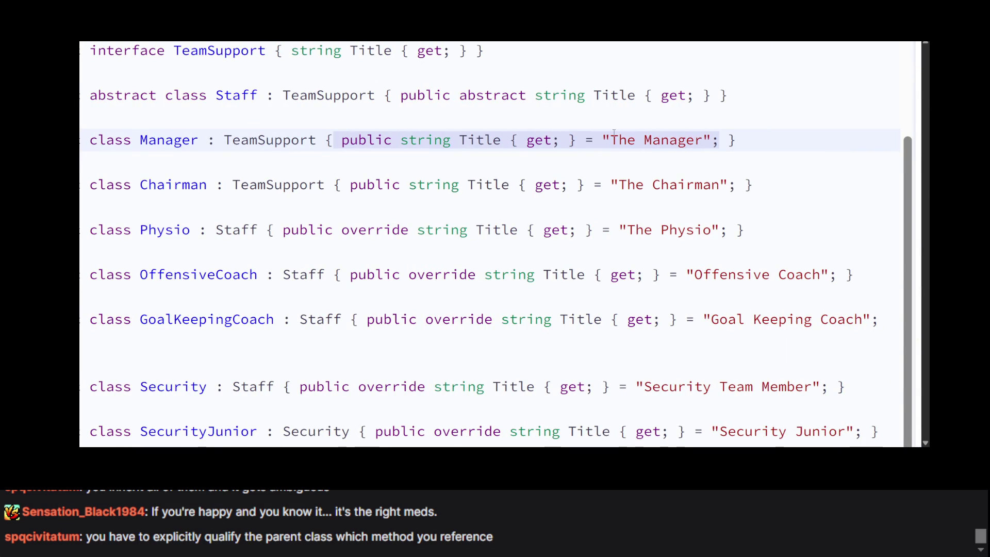
scroll(250, 132, up, 1)
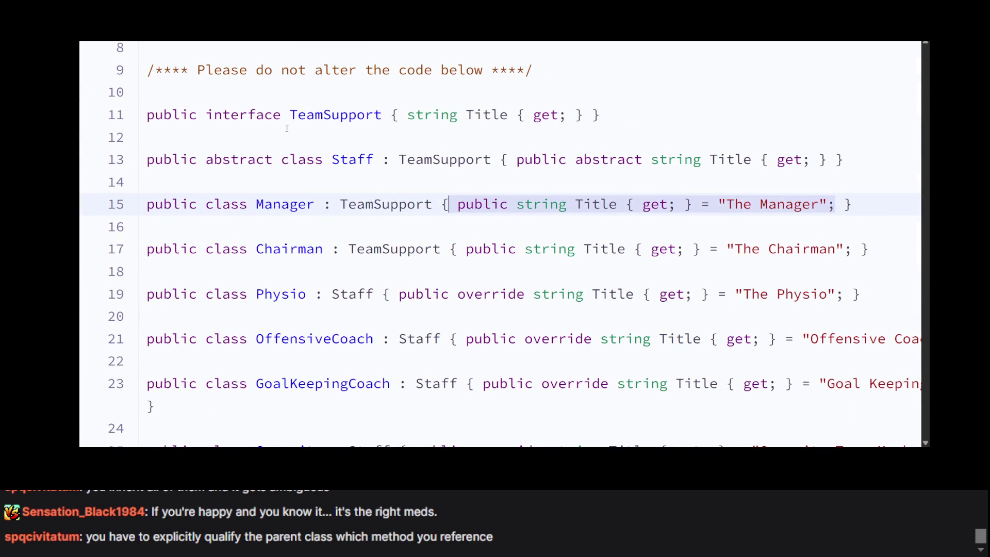
click(282, 128)
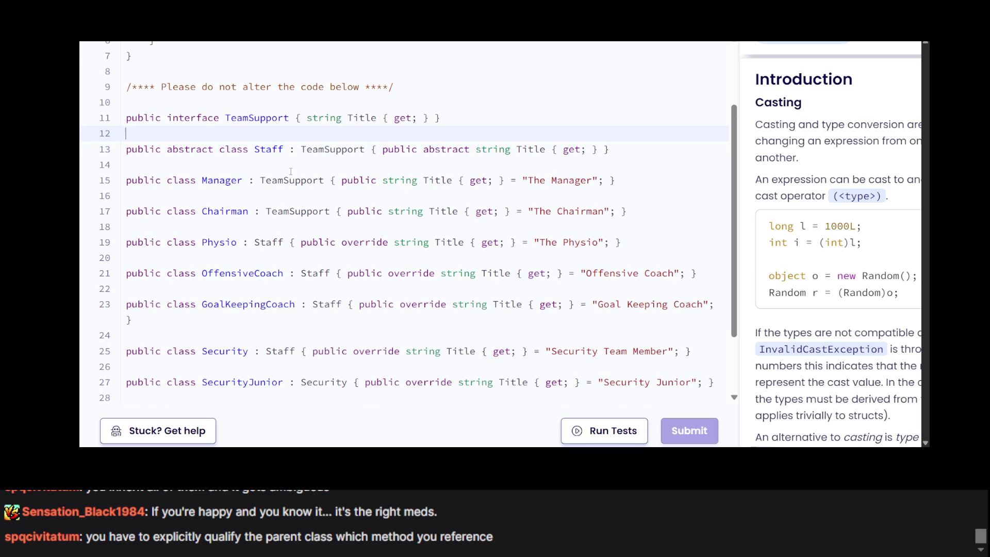
Read the abstract Staff, Manager, Chairman and Physio class definitions in SecureMunchesterUnited.cs.
scroll(290, 173, down, 1)
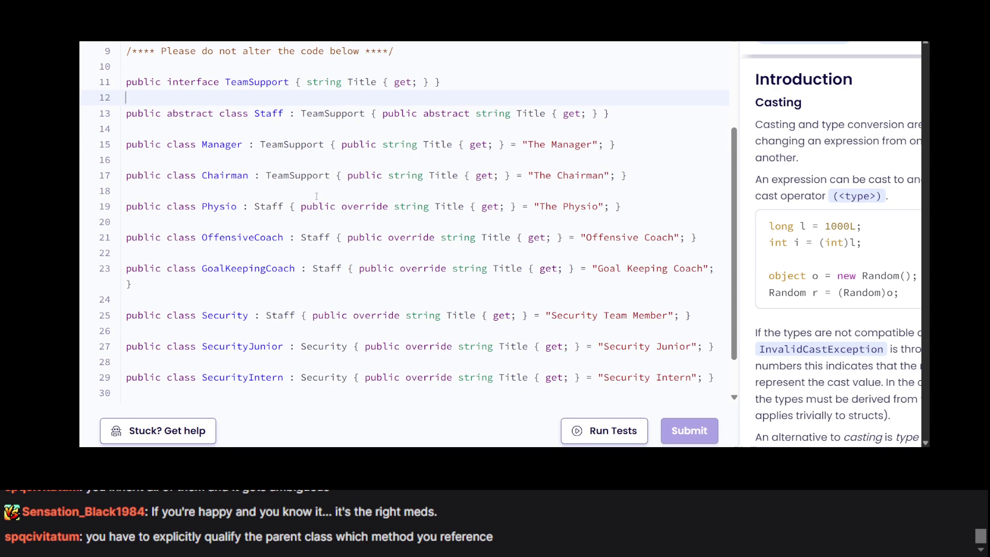
triple_click(325, 211)
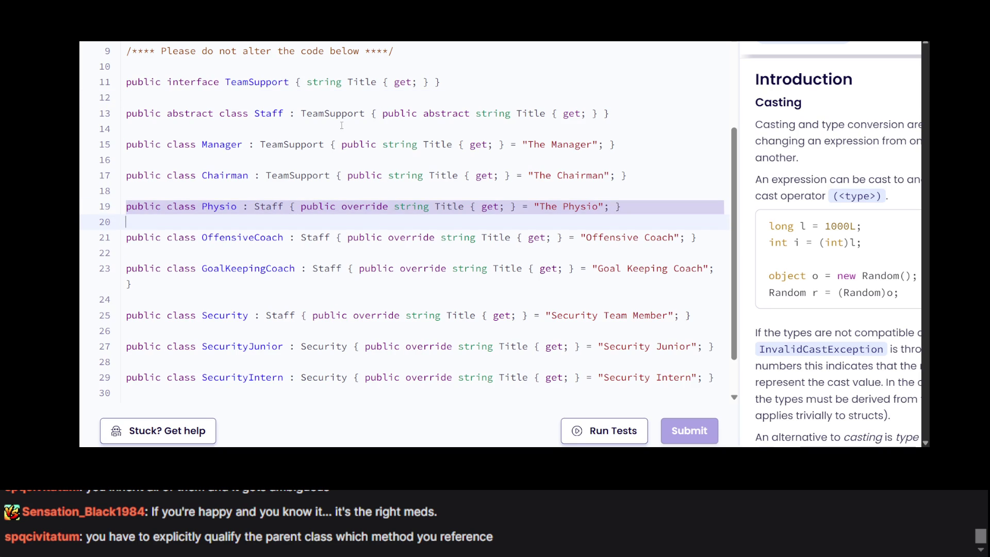
triple_click(363, 144)
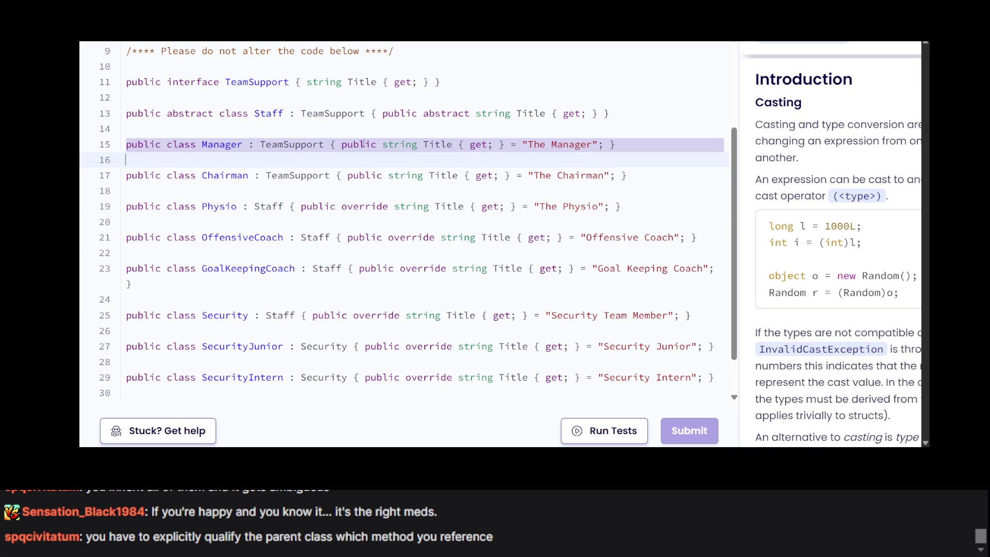
triple_click(333, 113)
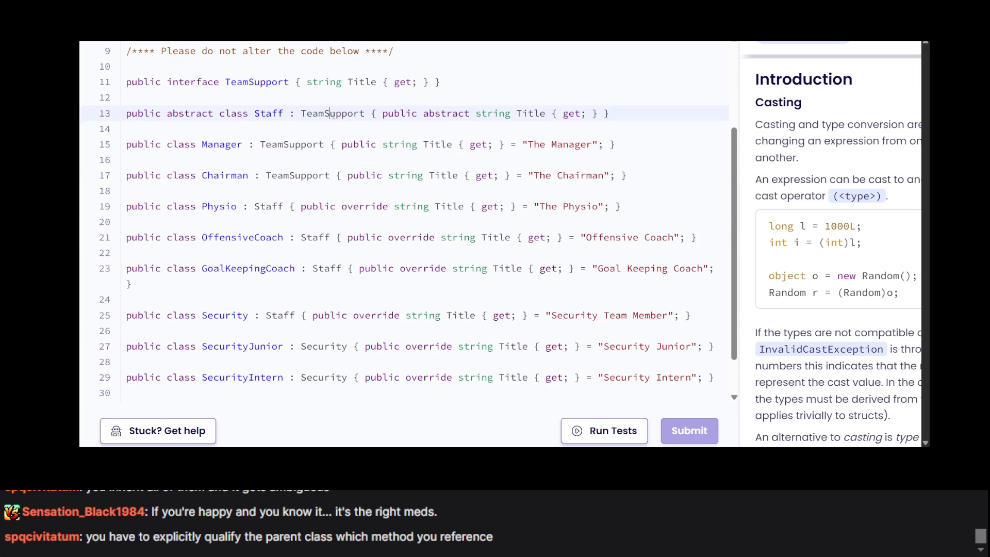
triple_click(342, 175)
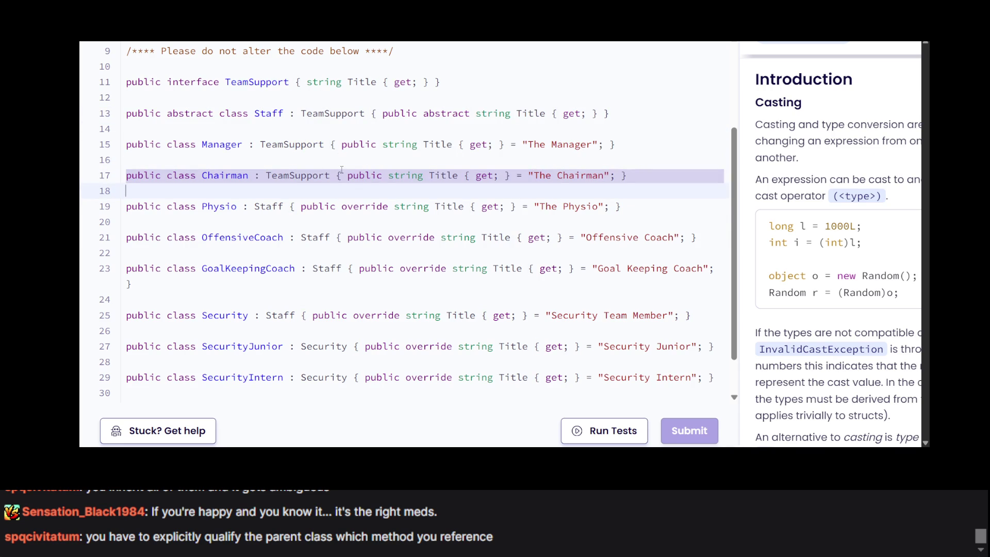
click(330, 174)
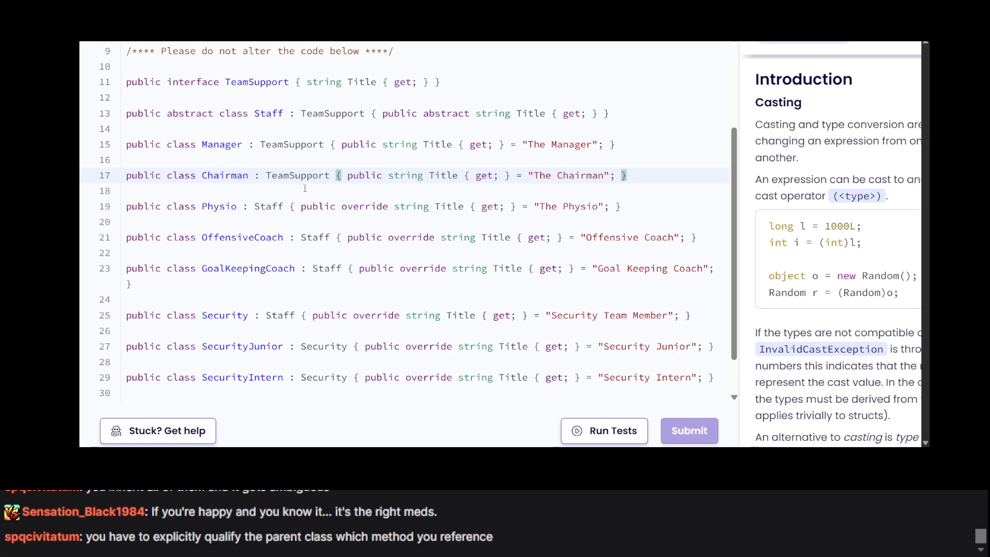
triple_click(289, 206)
click(289, 207)
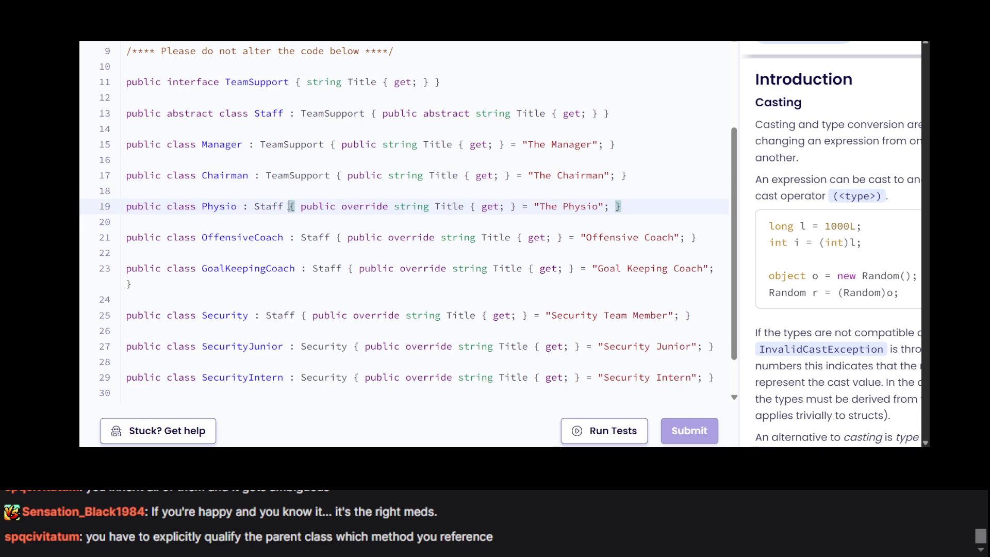
Scroll further through the code to review the SecurityJunior and PoliceLiaison class lines.
scroll(353, 239, down, 1)
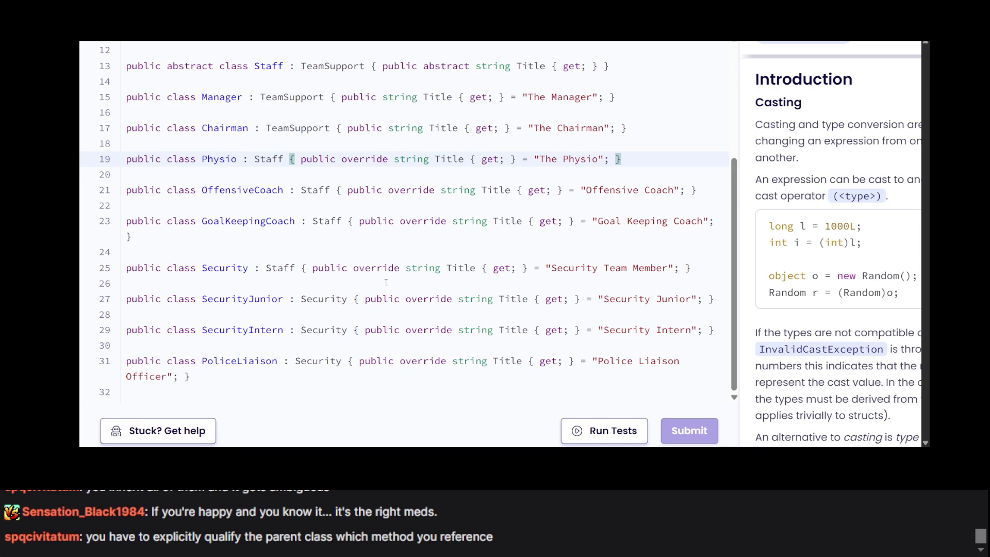
triple_click(251, 308)
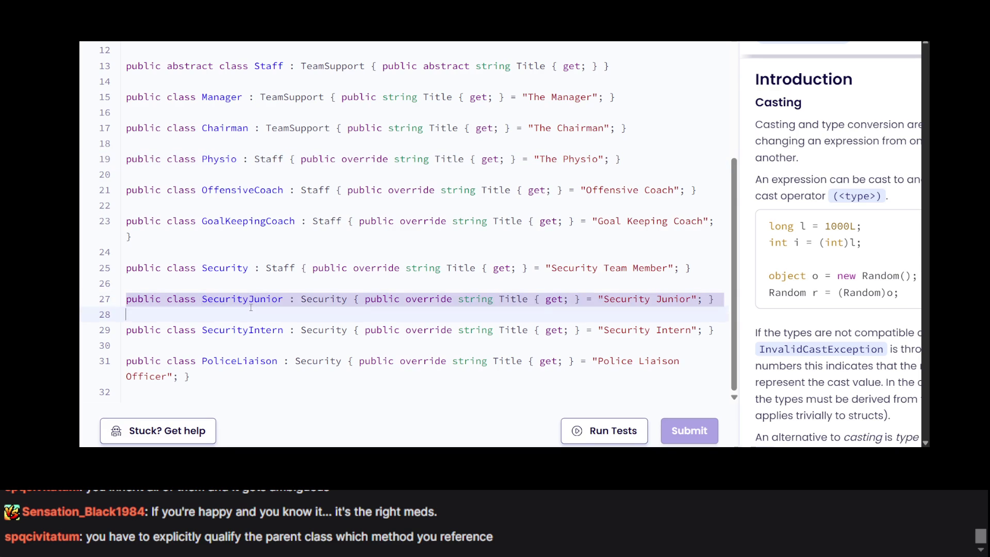
scroll(251, 307, up, 3)
scroll(303, 263, down, 2)
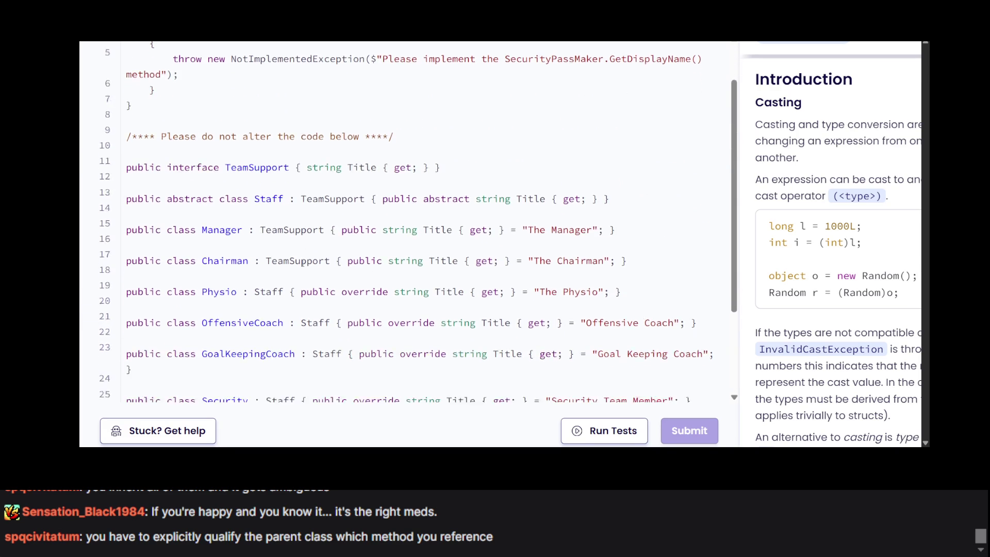
scroll(317, 193, down, 2)
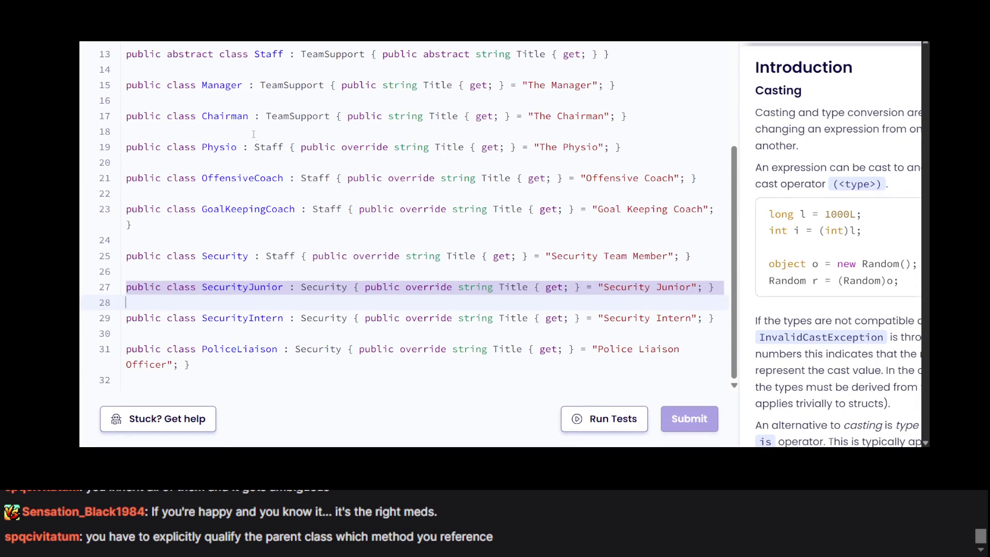
click(357, 298)
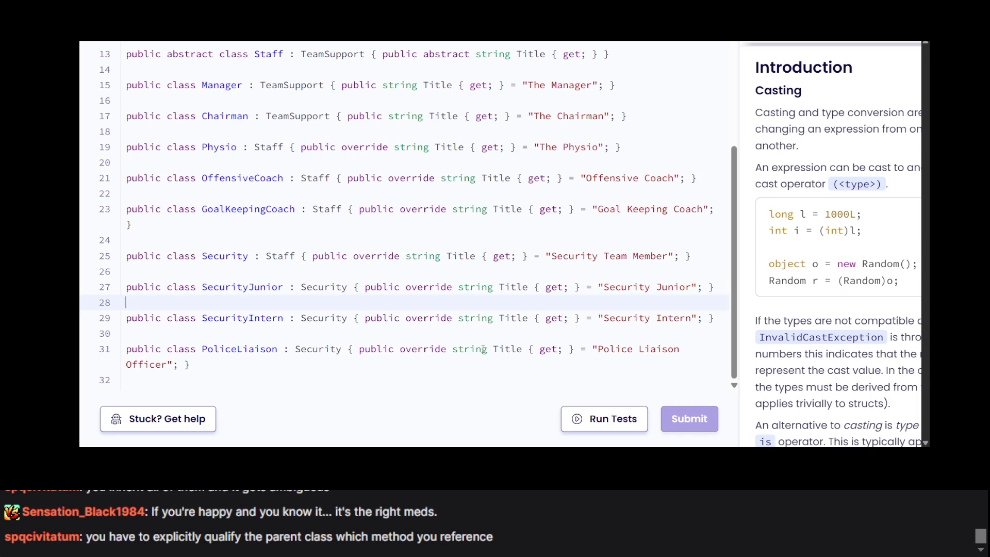
triple_click(407, 349)
scroll(407, 345, up, 5)
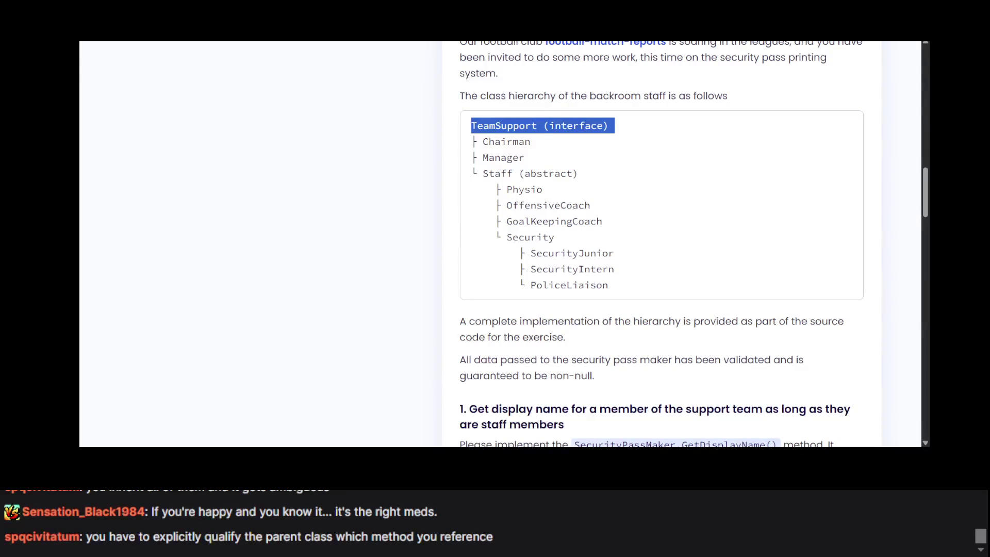
Highlight 'Staff (abstract)' in the instructions' class hierarchy.
click(575, 162)
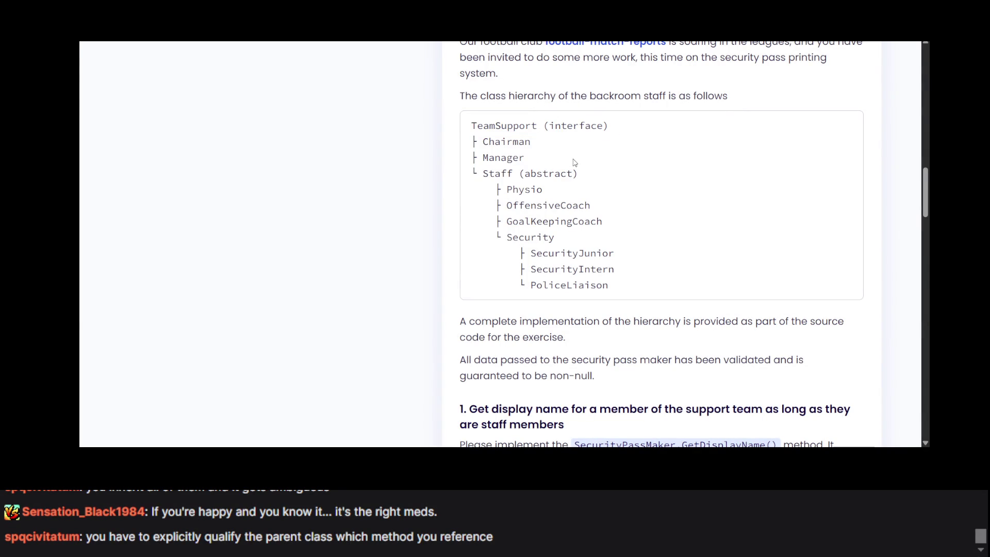
scroll(574, 162, down, 1)
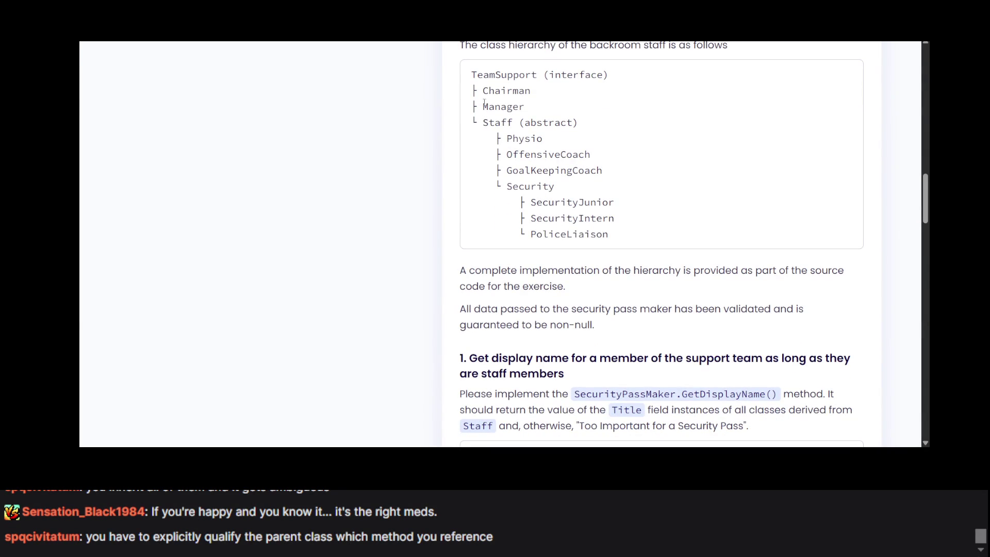
drag(479, 122, 602, 127)
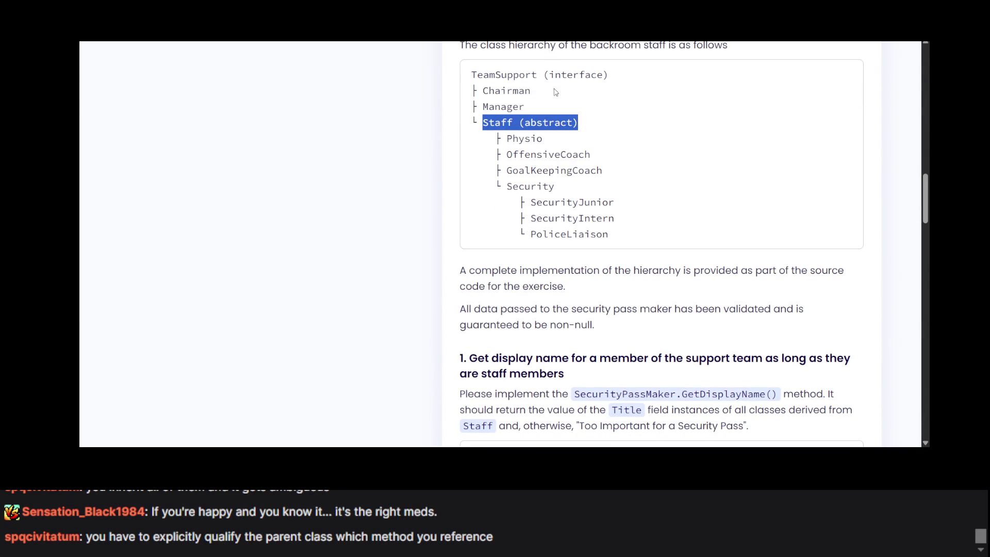
Insert an 'if ()' line with an empty braced block above GetDisplayName's throw statement.
key(alt+Tab)
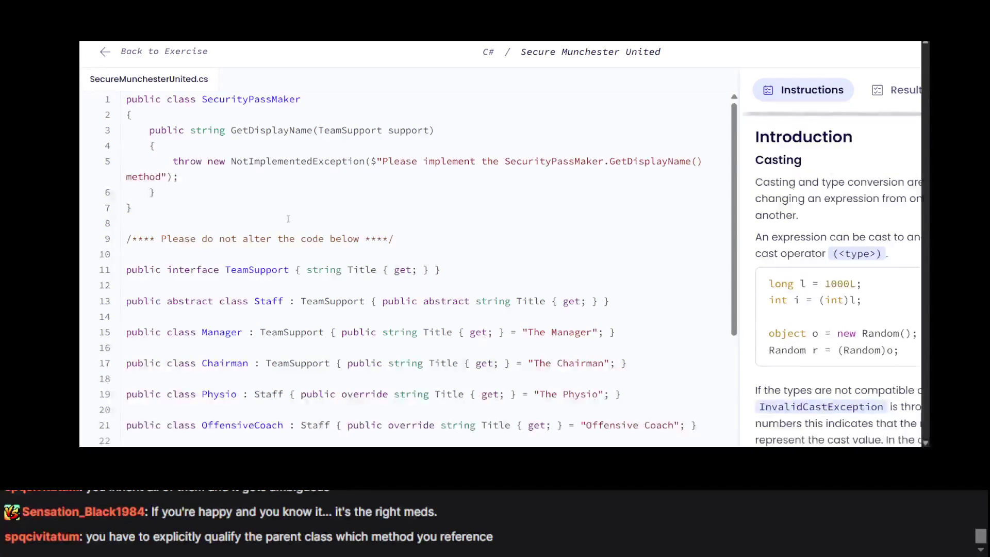
click(250, 148)
key(Return)
text(if )
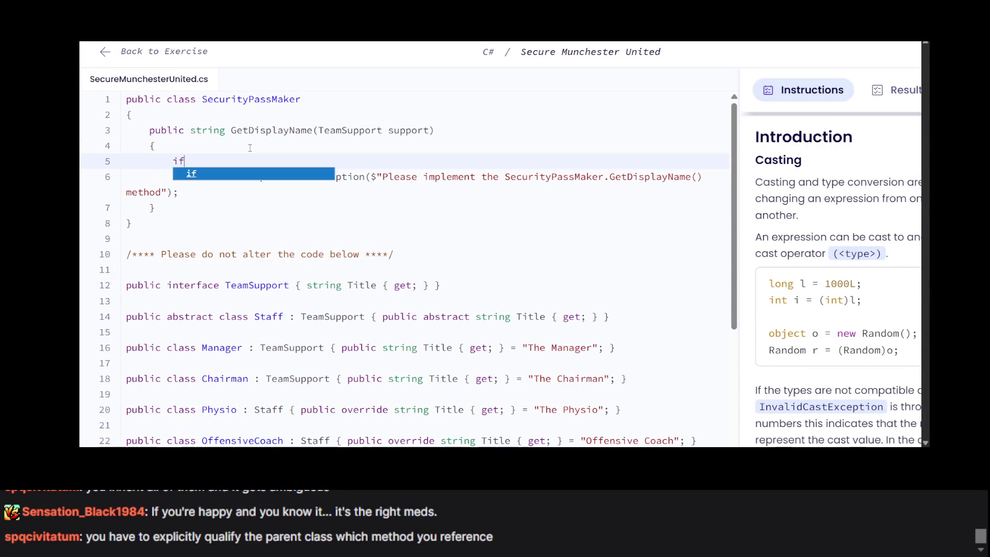
text(()
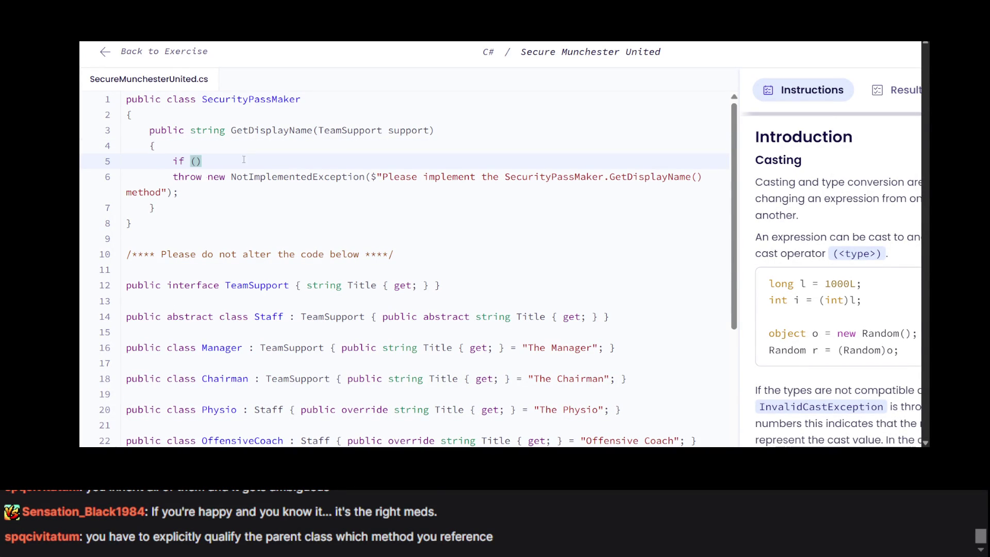
click(226, 163)
key(Return)
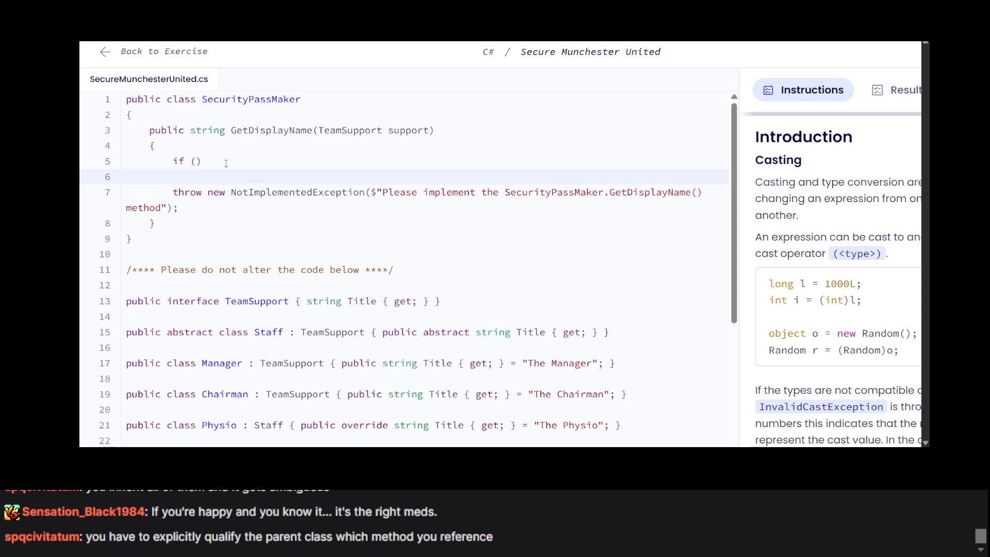
text({)
key(Return)
click(198, 180)
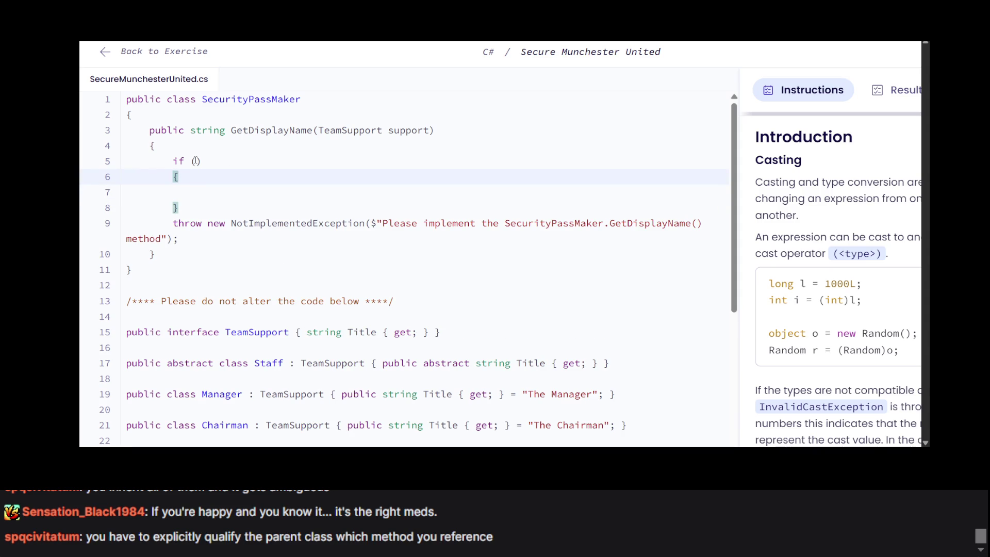
Fill the condition as 'support is Staff', checking the class hierarchy in the instructions.
click(196, 161)
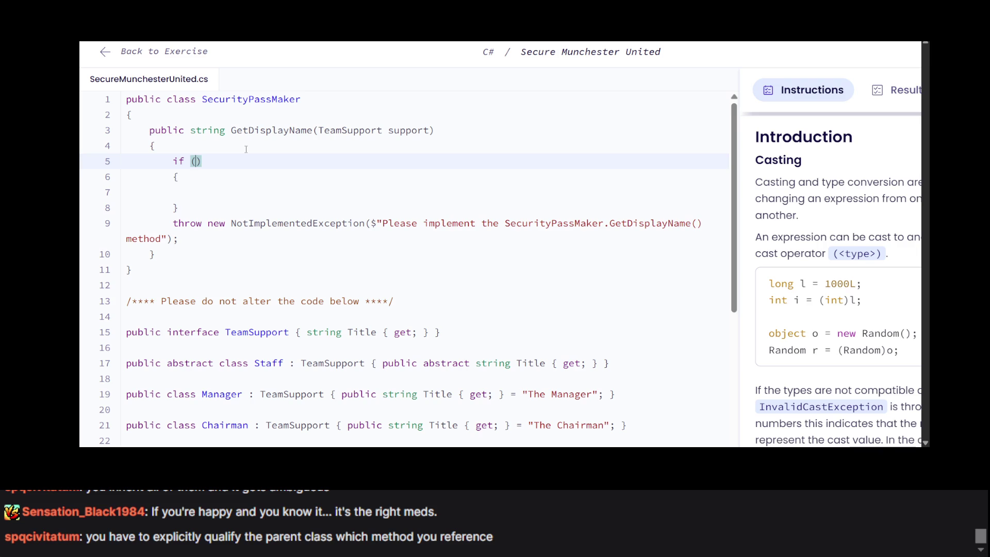
text(support )
text(is)
key(alt+Tab)
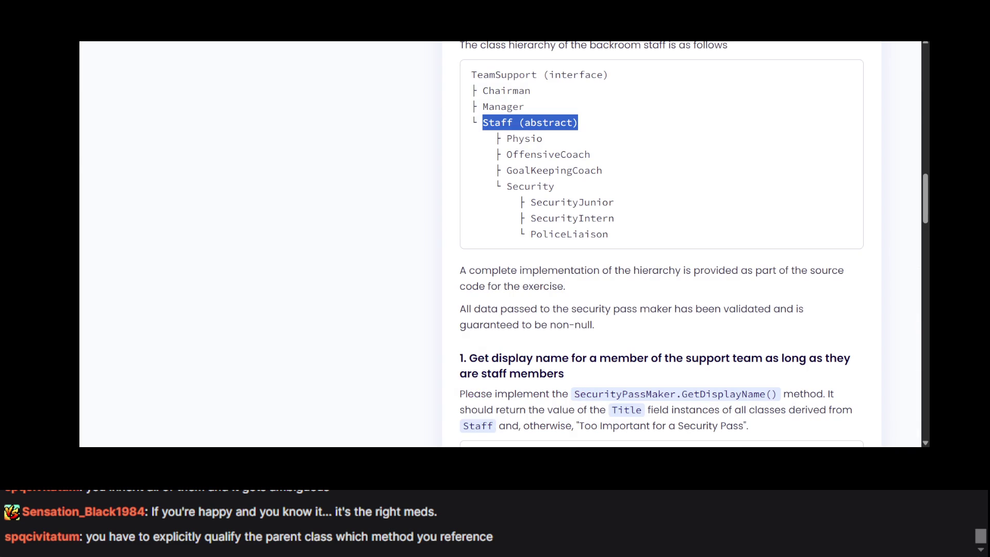
key(alt+Tab)
text(Staff)
click(336, 214)
key(alt+Tab)
scroll(515, 222, up, 10)
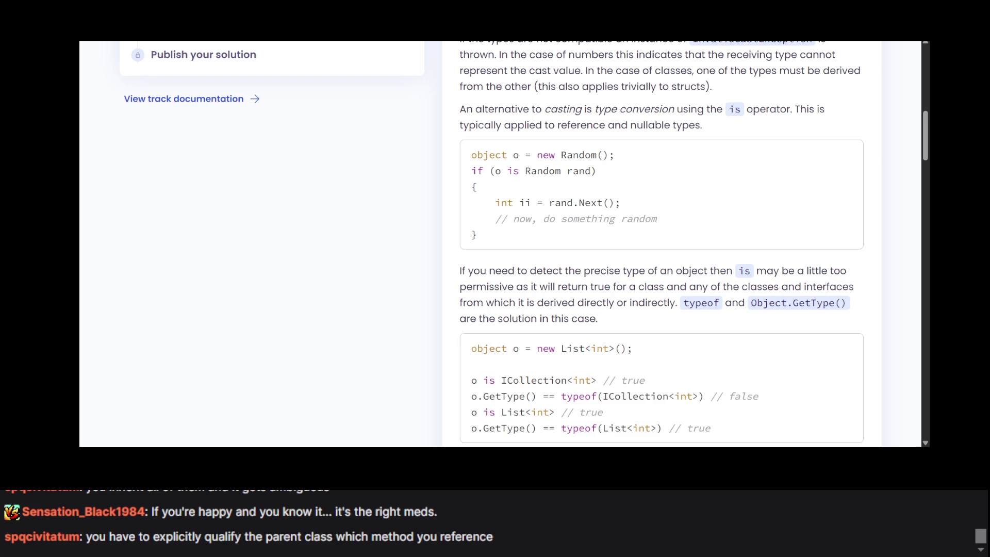
Add a pattern variable 's' after Staff, consulting the is-operator example in the docs.
key(alt+Tab)
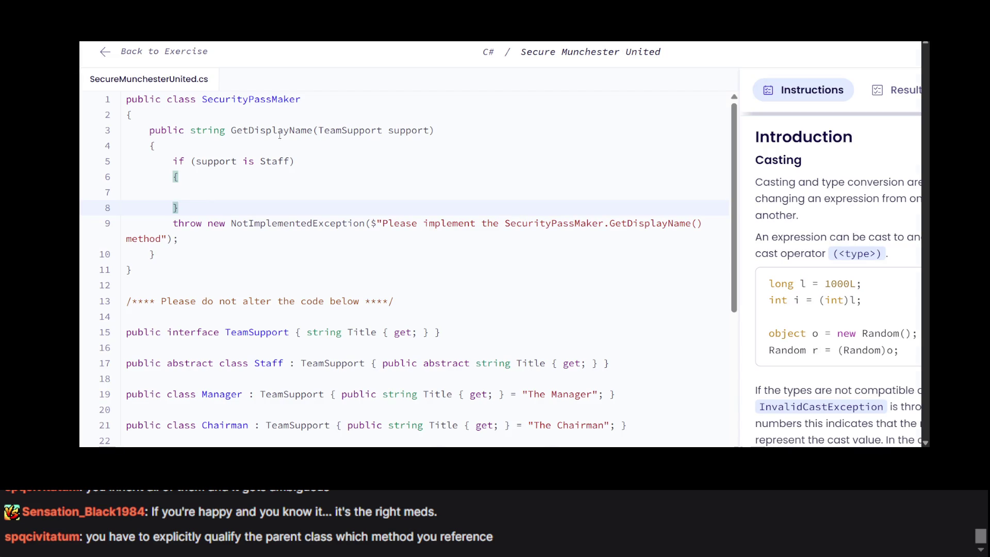
click(292, 159)
text(ds)
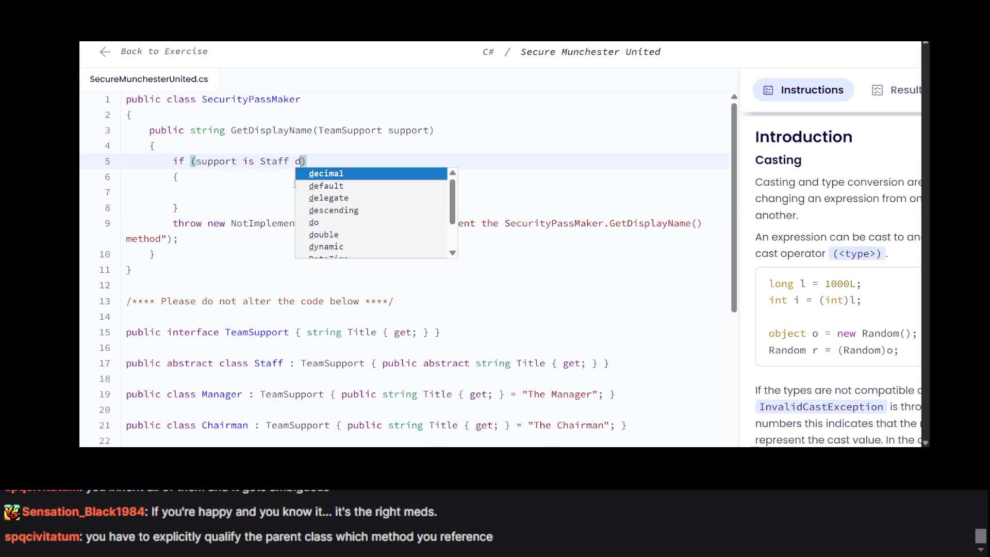
key(BackSpace)
text(ude)
key(BackSpace)
key(BackSpace)
key(BackSpace)
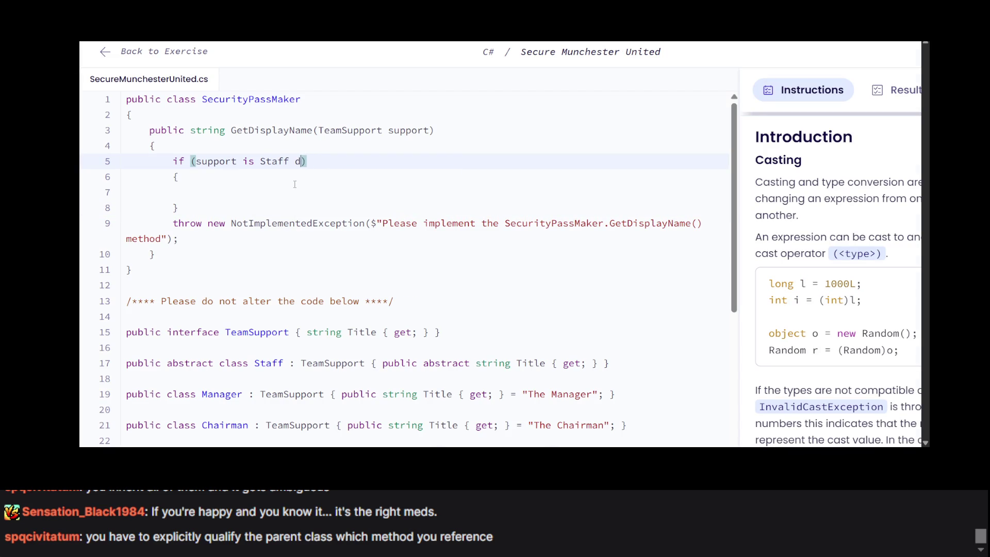
text(dsdd)
key(BackSpace)
key(BackSpace)
key(BackSpace)
key(ctrl+Tab)
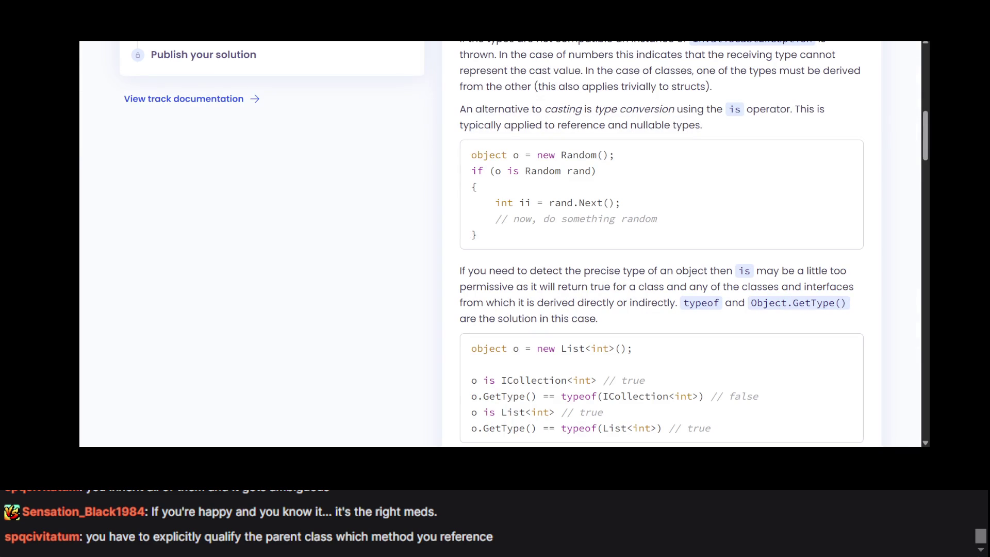
key(ctrl+Tab)
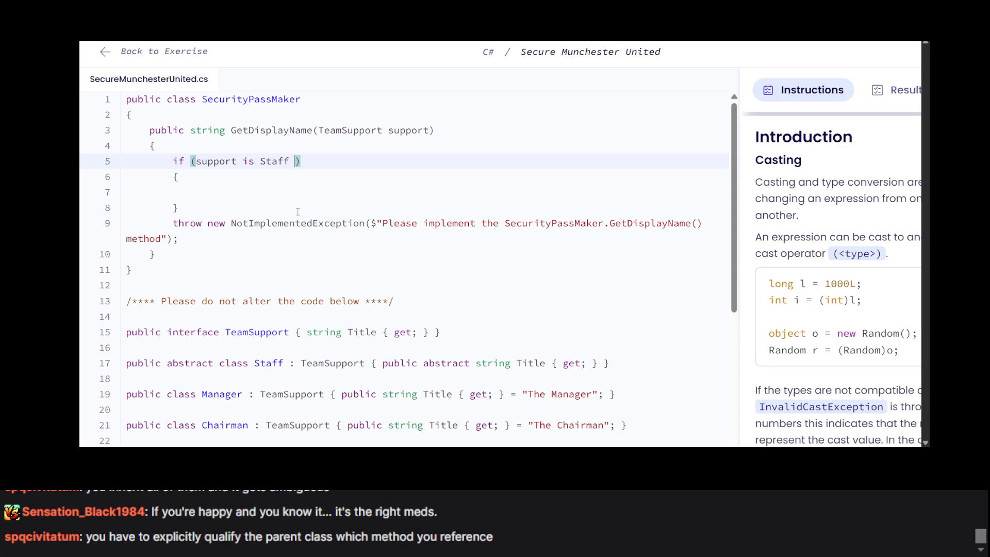
text(s)
click(257, 207)
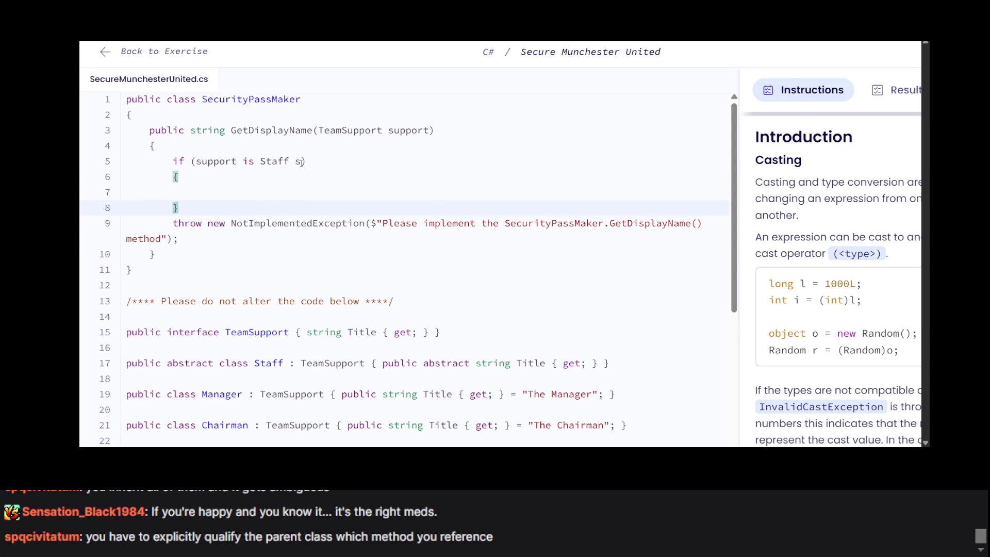
Rename the pattern variable so the condition reads 'support is Staff staff'.
click(281, 191)
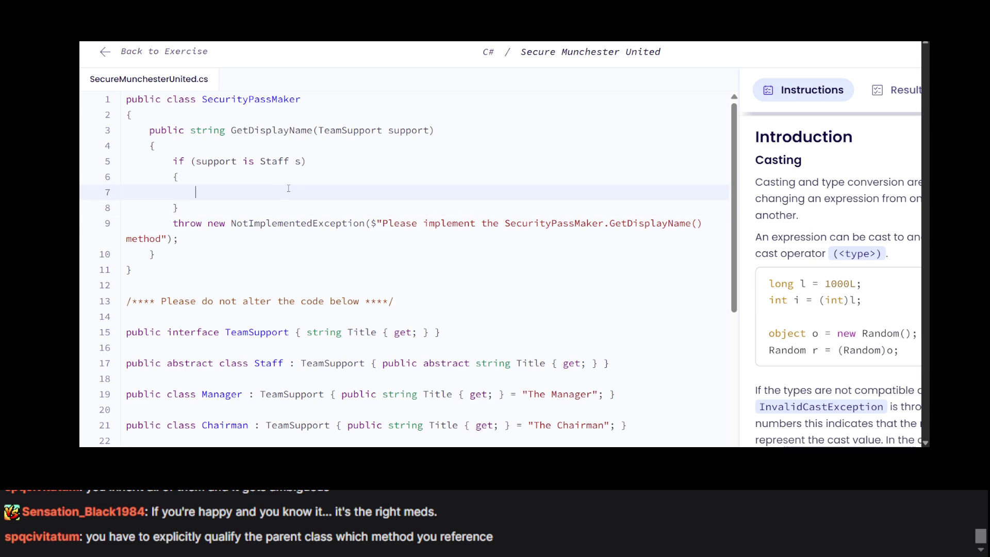
click(301, 161)
text(taff)
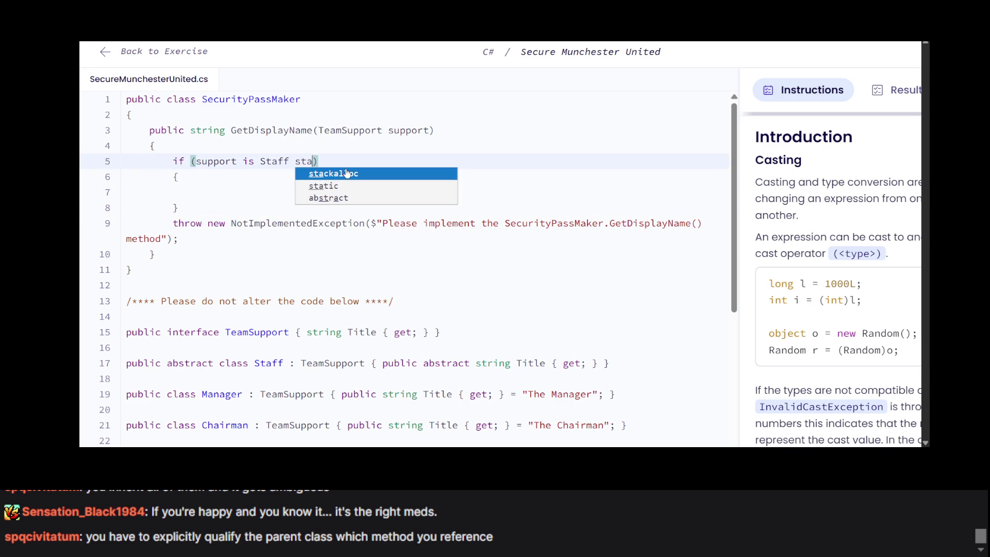
Begin the if body with 'return staff' on the empty line inside the braces.
click(330, 205)
key(Up)
key(Up)
click(341, 194)
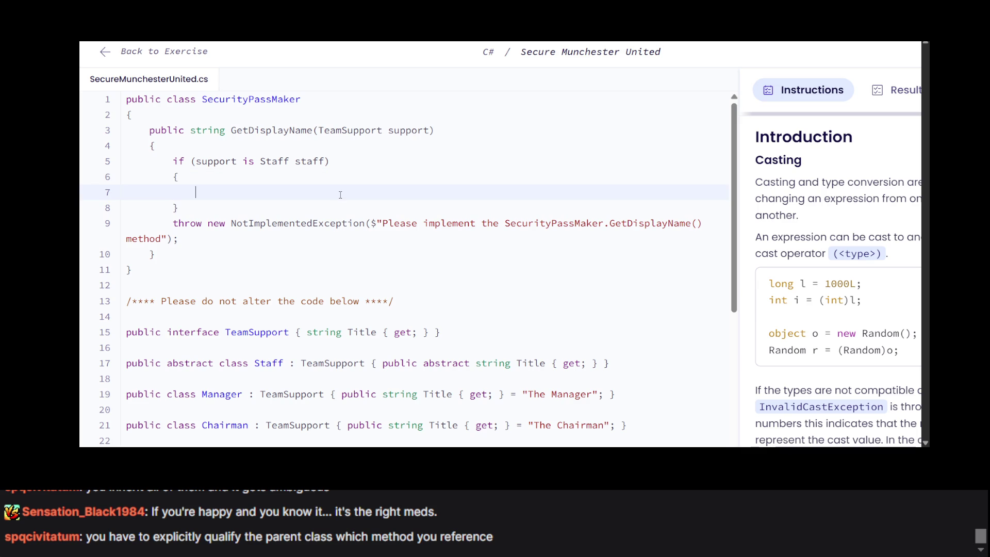
text(staff.)
key(BackSpace)
key(BackSpace)
key(BackSpace)
text(return staff)
Complete the staff branch as 'return staff.Title;'.
scroll(456, 255, down, 5)
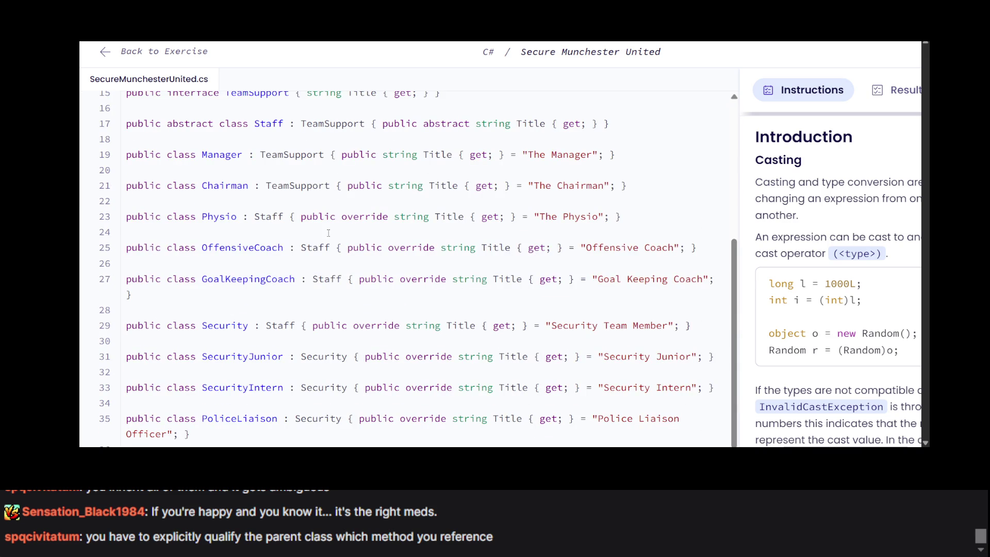
scroll(423, 299, up, 1)
scroll(425, 314, down, 1)
scroll(425, 317, up, 1)
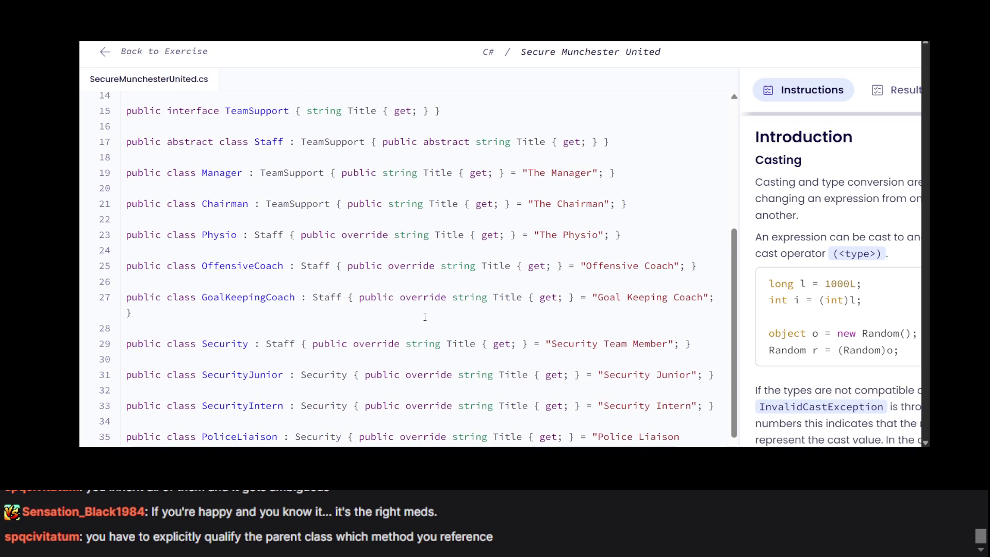
scroll(425, 317, up, 3)
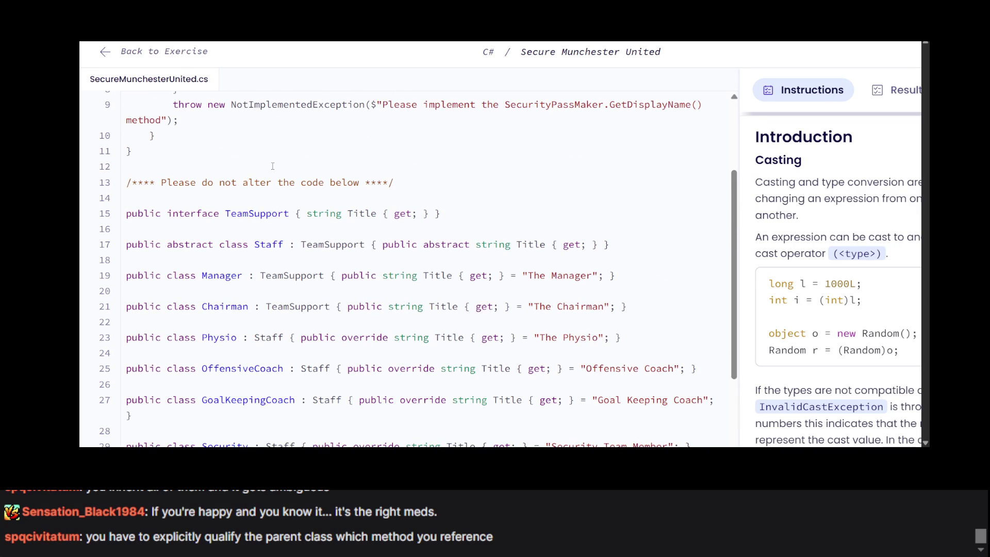
scroll(260, 161, up, 1)
scroll(272, 166, up, 3)
text(Title;)
Add an else block after the if and start its return statement.
click(275, 237)
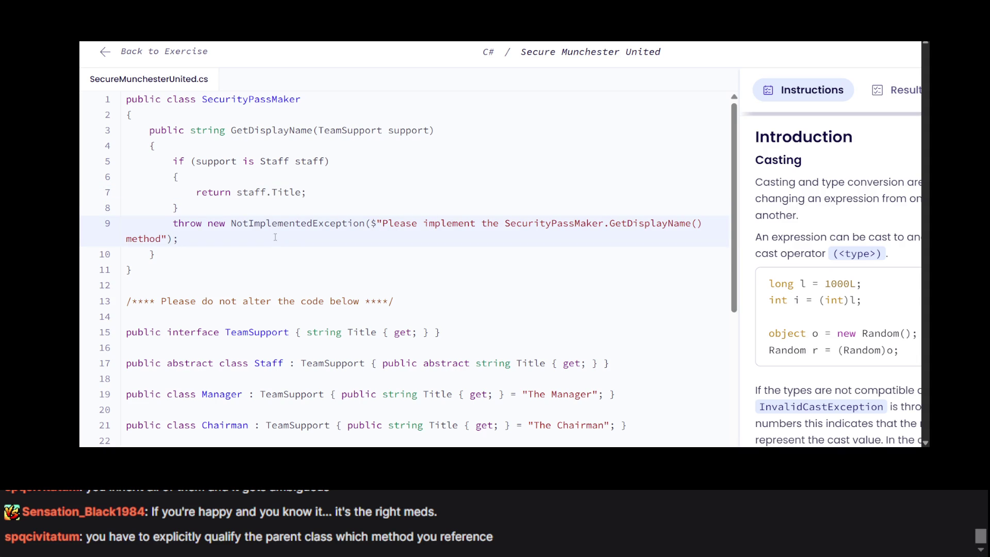
click(270, 267)
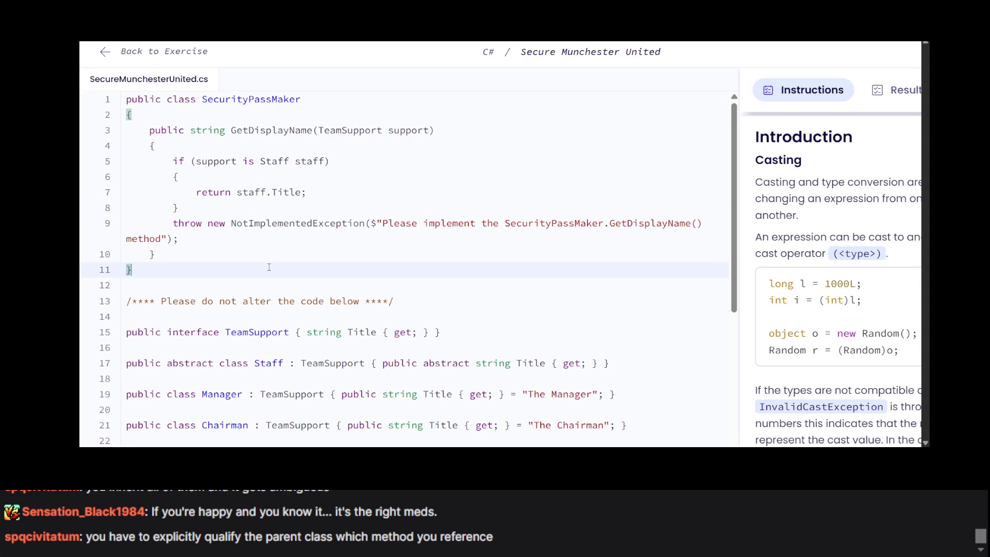
click(284, 212)
key(Return)
text(else)
key(Escape)
key(Return)
text({)
key(Return)
text(return)
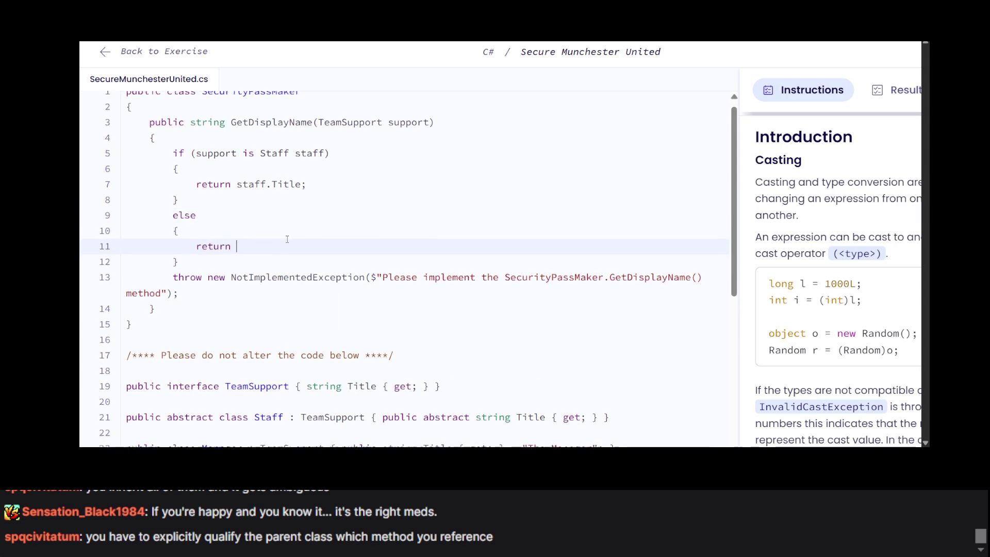
scroll(287, 239, down, 1)
text(:)
key(BackSpace)
Copy 'Too Important for a Security Pass' from task 1 and paste it as the else branch's return string.
text(")
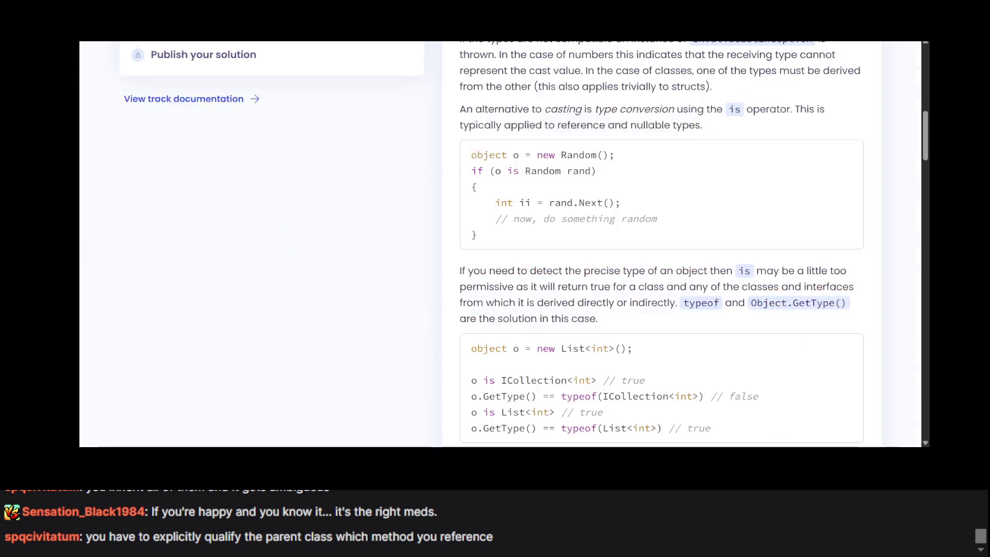
scroll(597, 193, down, 3)
scroll(596, 194, up, 2)
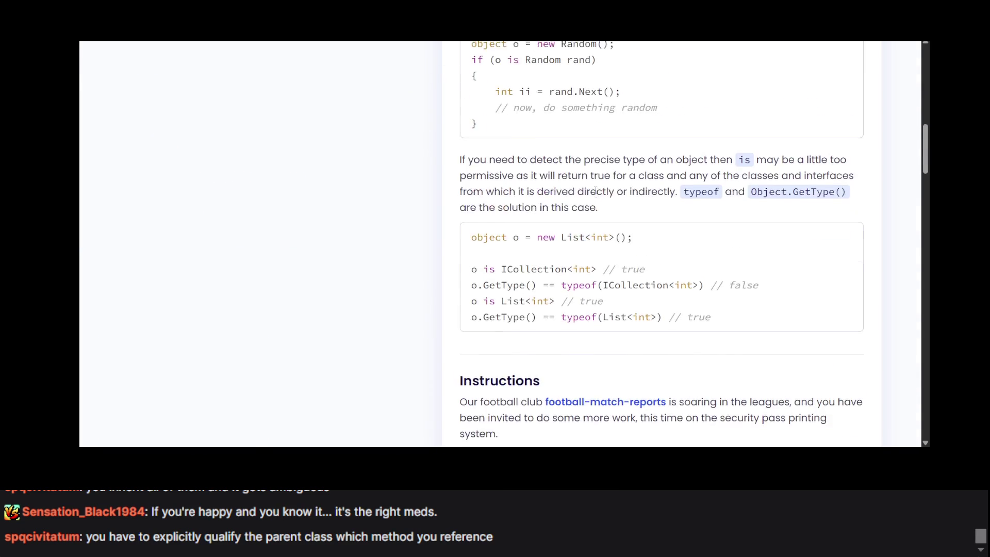
scroll(595, 193, down, 4)
scroll(531, 239, down, 10)
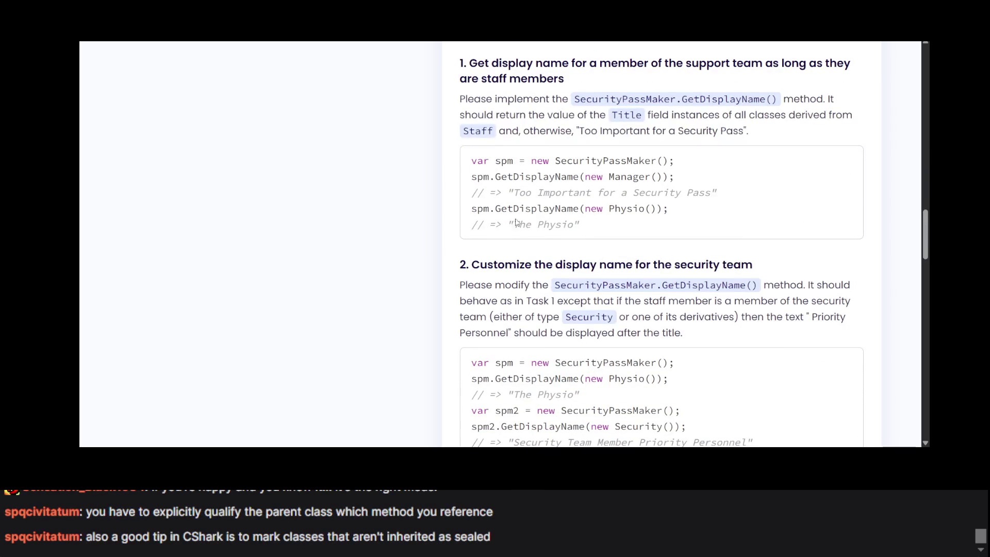
mouse_move(514, 193)
mouse_down()
mouse_move(745, 223)
mouse_move(712, 193)
mouse_up()
key(ctrl+c)
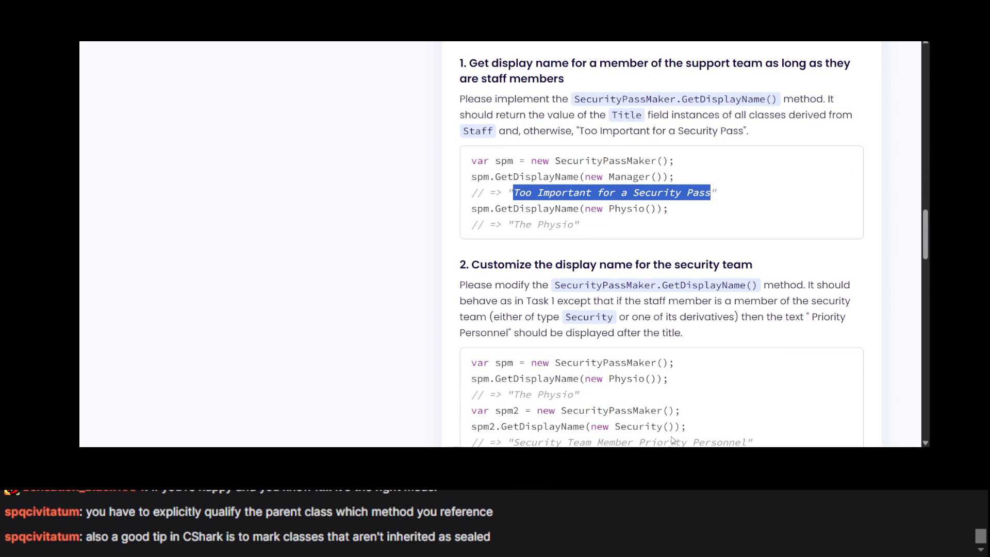
key(alt+Tab)
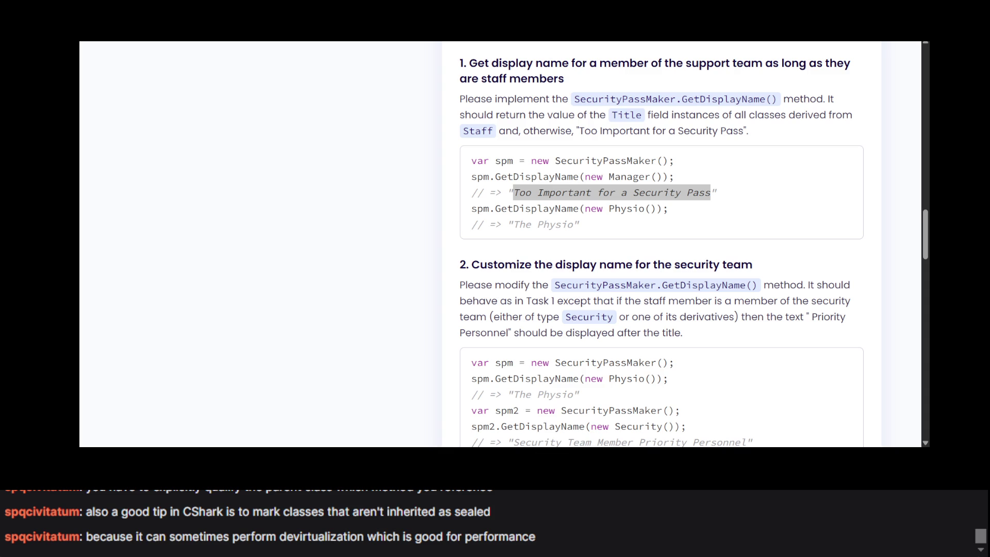
click(109, 148)
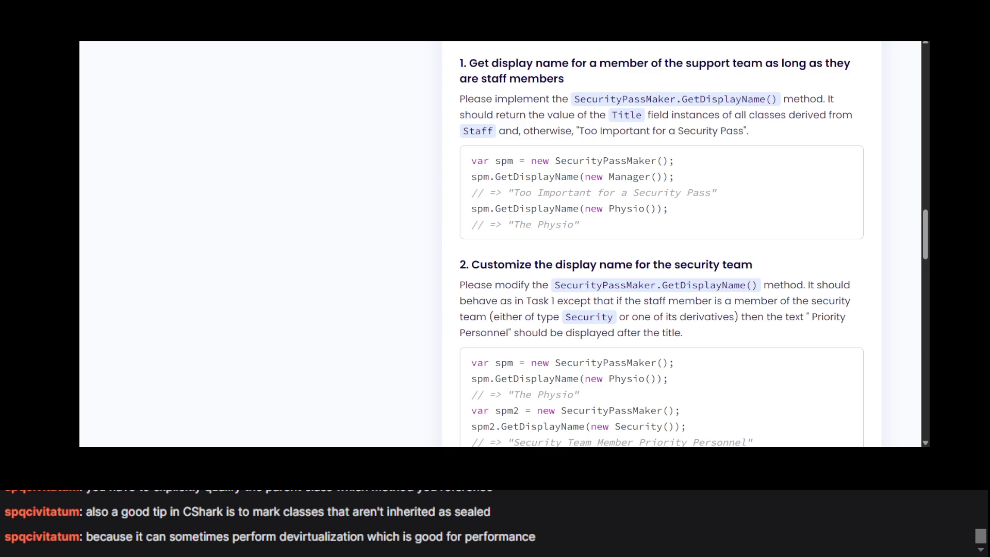
key(ctrl+Tab)
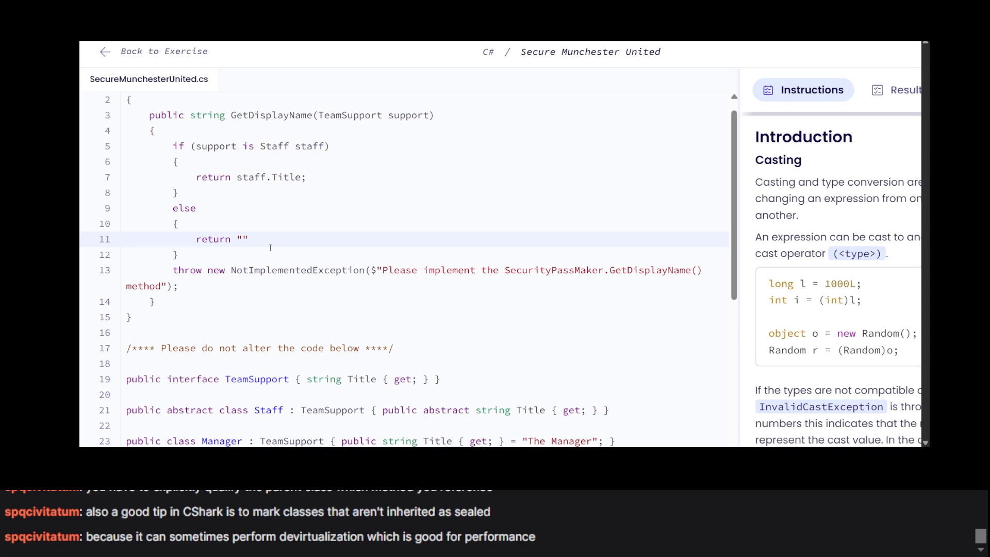
key(ctrl+v)
End the 'Too Important for a Security Pass' return with a semicolon, then check the leftover exception line.
click(447, 240)
text(;)
click(459, 289)
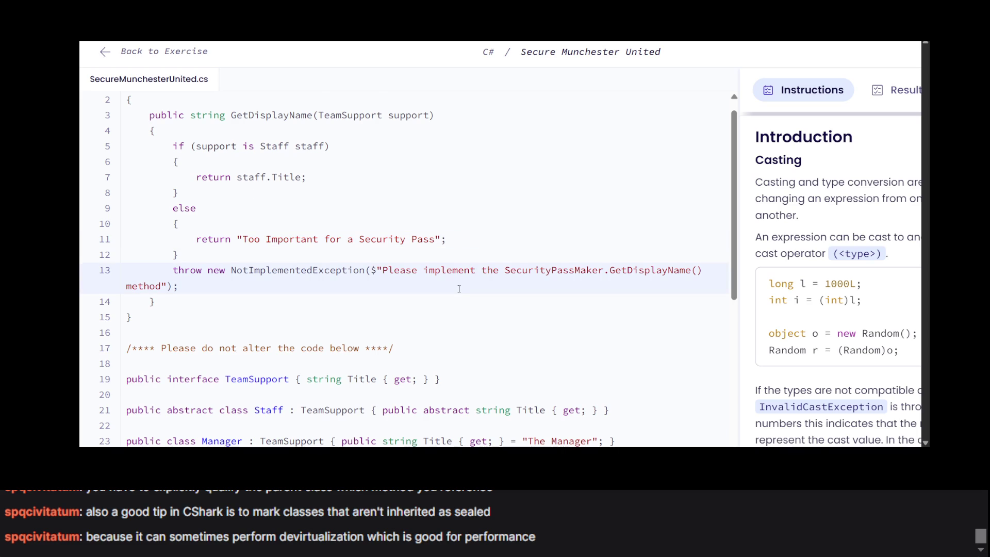
scroll(459, 289, down, 1)
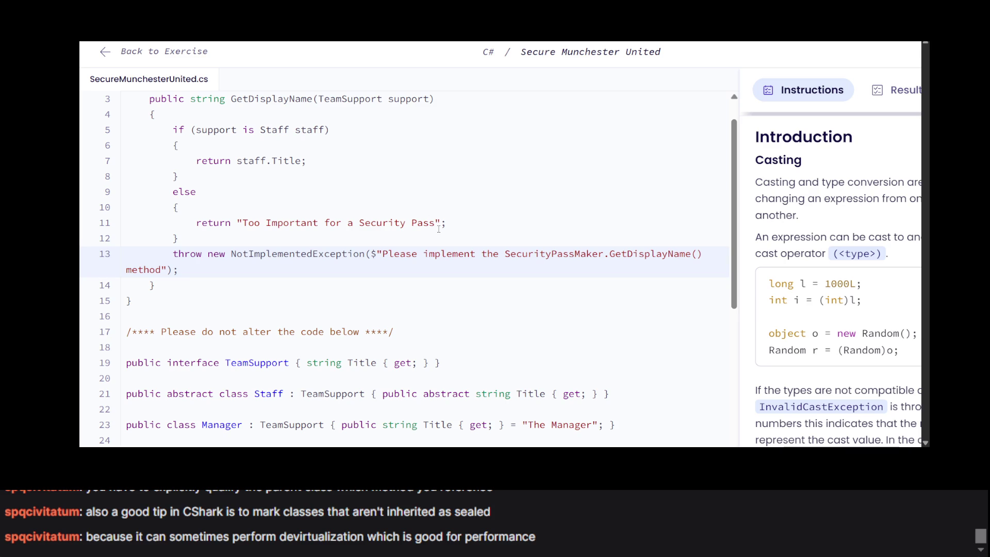
scroll(453, 295, down, 4)
scroll(453, 295, up, 3)
scroll(453, 295, up, 2)
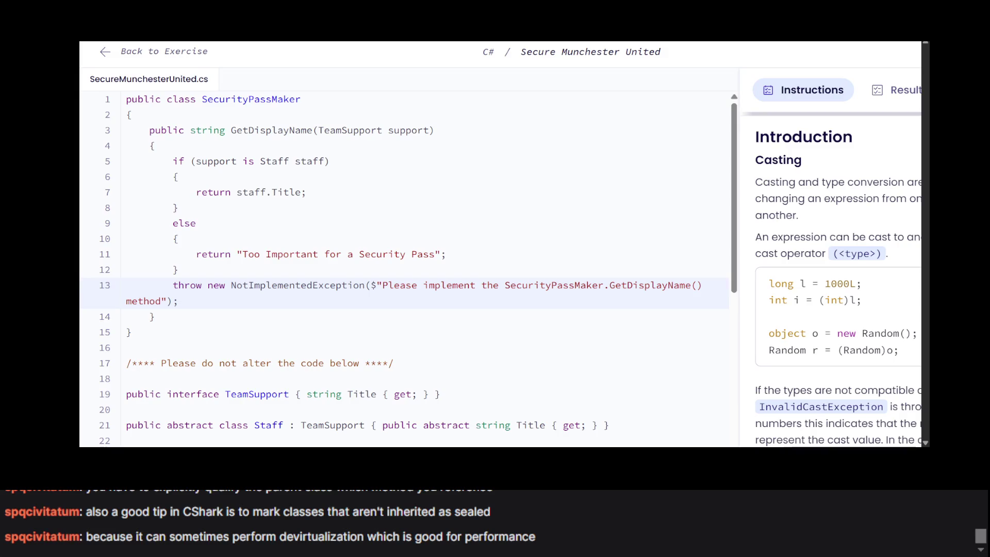
Review the else branch by selecting the fallback return line and the method's closing brace.
click(155, 223)
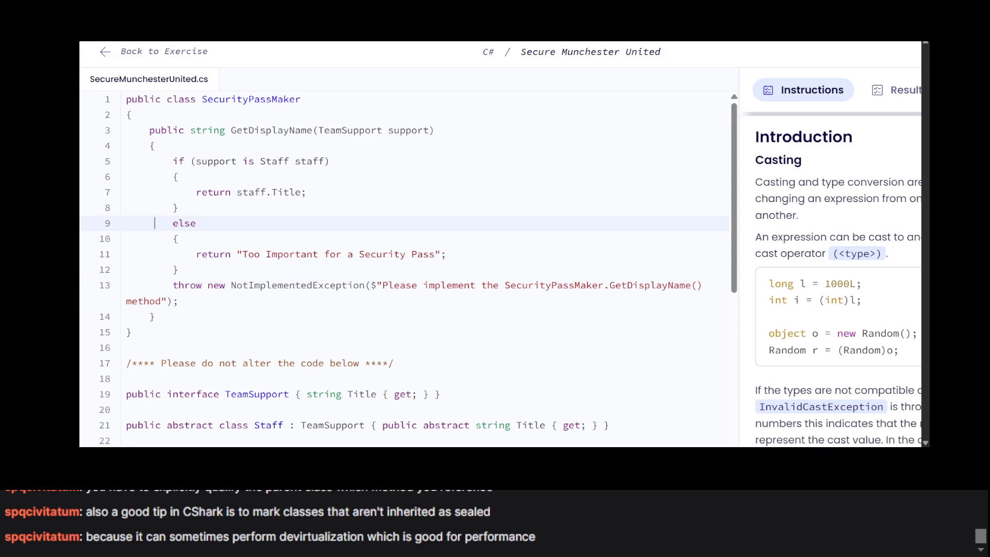
scroll(241, 272, down, 1)
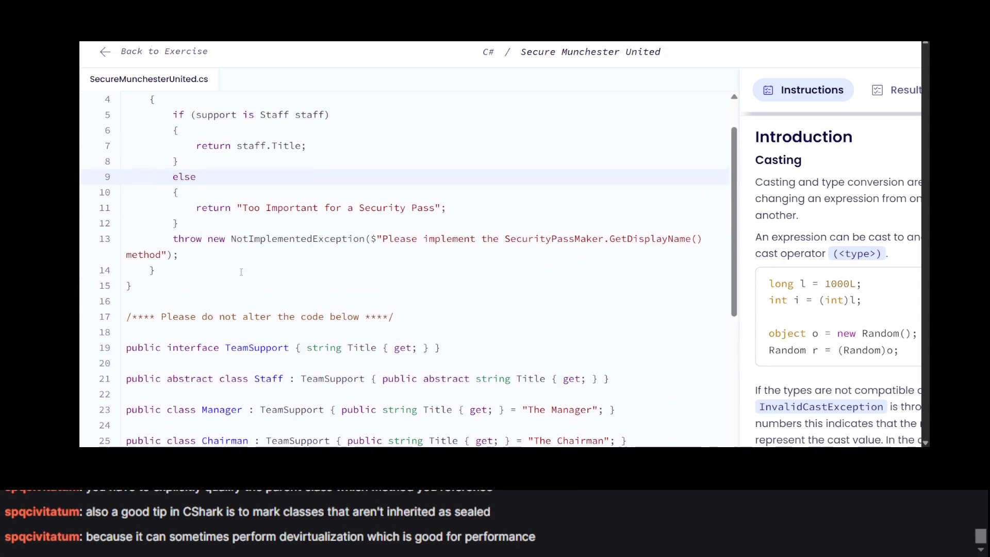
scroll(241, 271, up, 1)
scroll(291, 243, down, 4)
scroll(290, 244, up, 4)
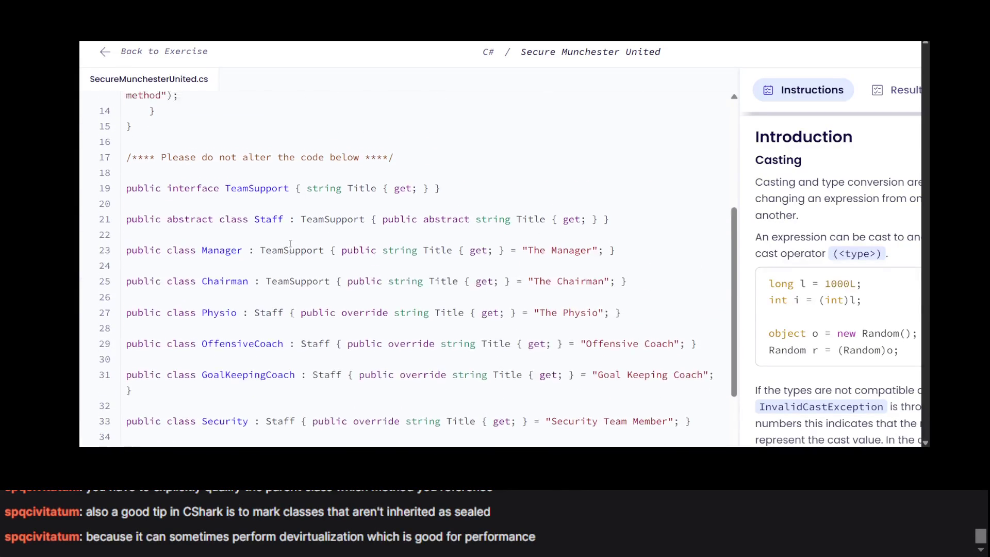
click(264, 222)
triple_click(264, 222)
triple_click(435, 287)
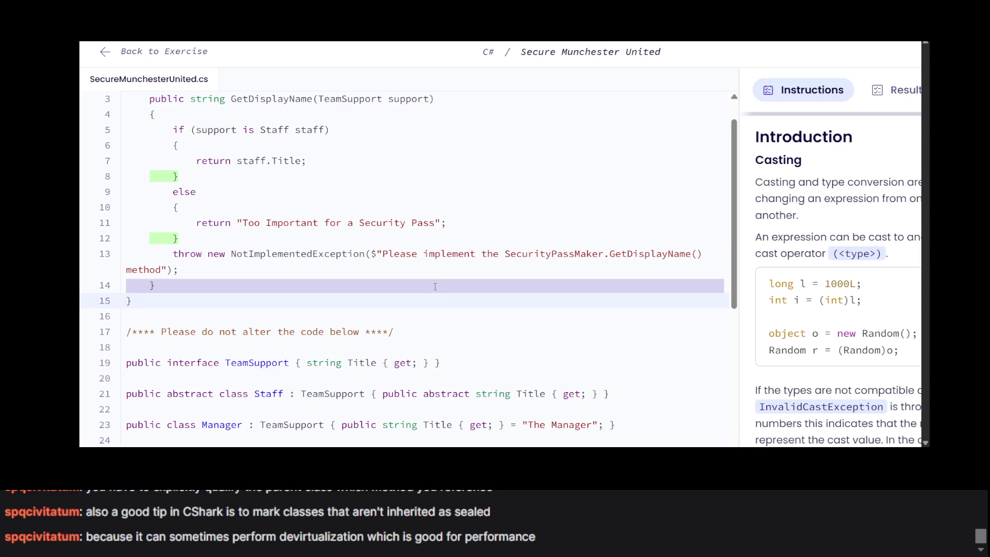
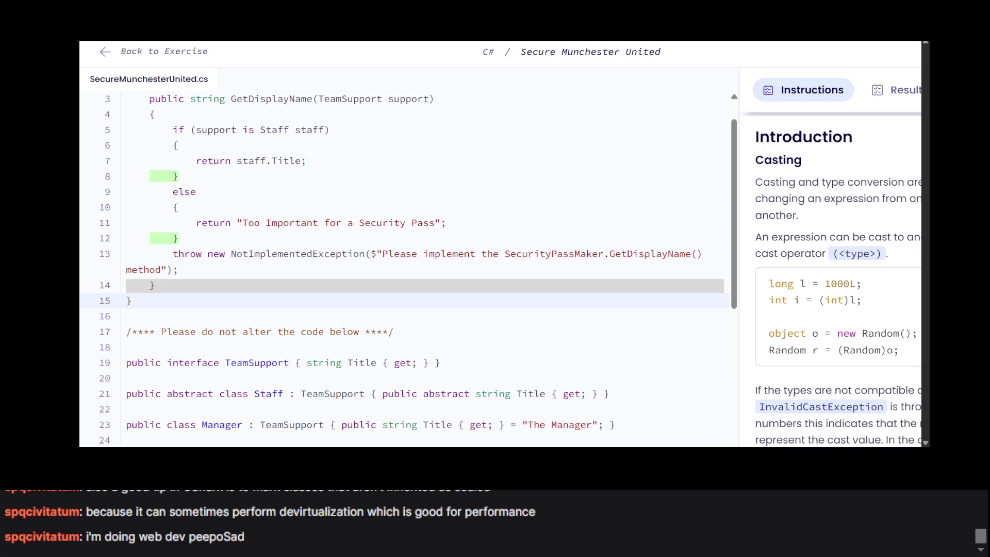
Zoom the page out, run the Secure Munchester United tests, then select line 13's throw statement.
click(151, 252)
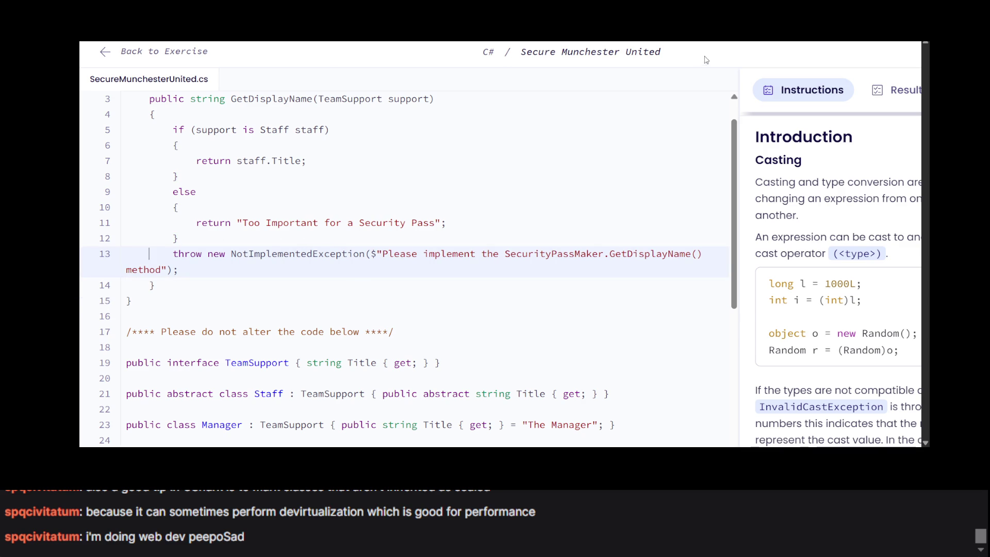
key(ctrl+minus)
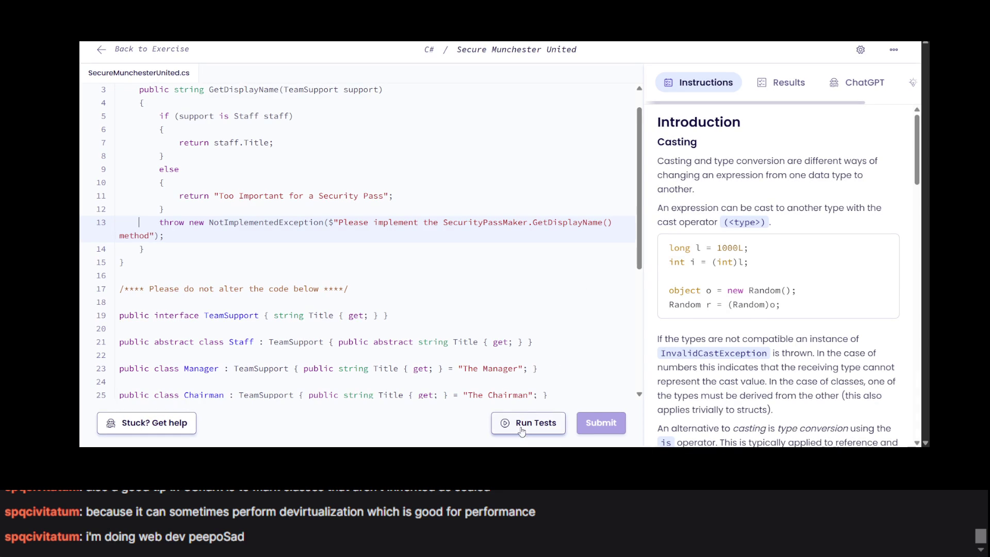
click(516, 432)
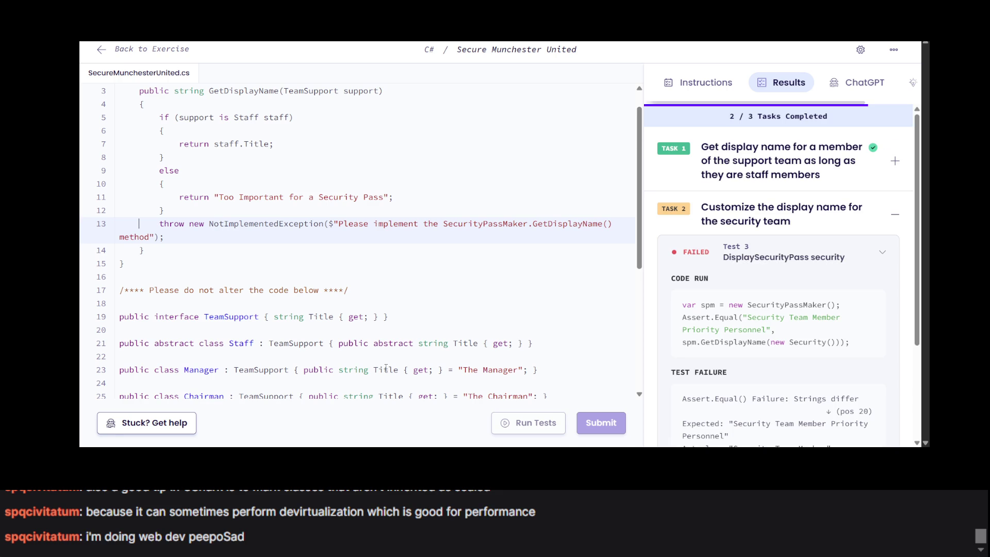
triple_click(164, 226)
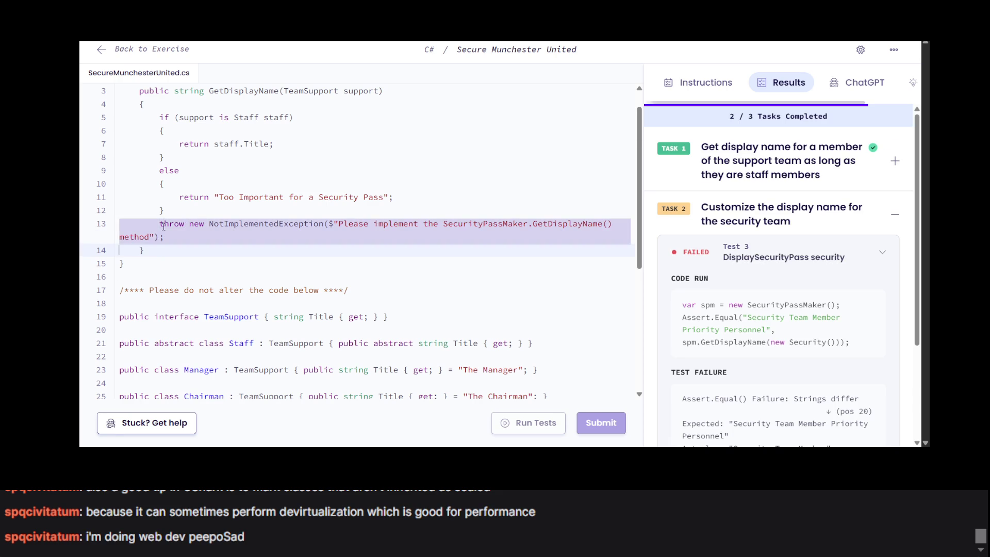
Delete the NotImplementedException throw from GetDisplayName and review the remaining if/else returns.
key(Delete)
click(206, 198)
scroll(206, 203, up, 1)
mouse_move(160, 131)
mouse_down()
mouse_move(155, 147)
mouse_move(287, 273)
mouse_up()
scroll(287, 269, down, 5)
scroll(287, 269, up, 5)
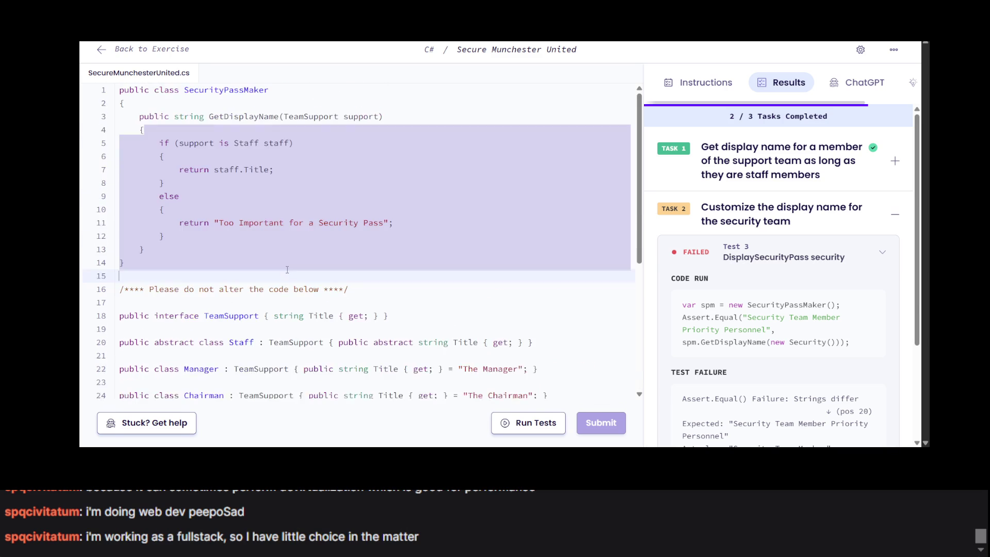
click(297, 173)
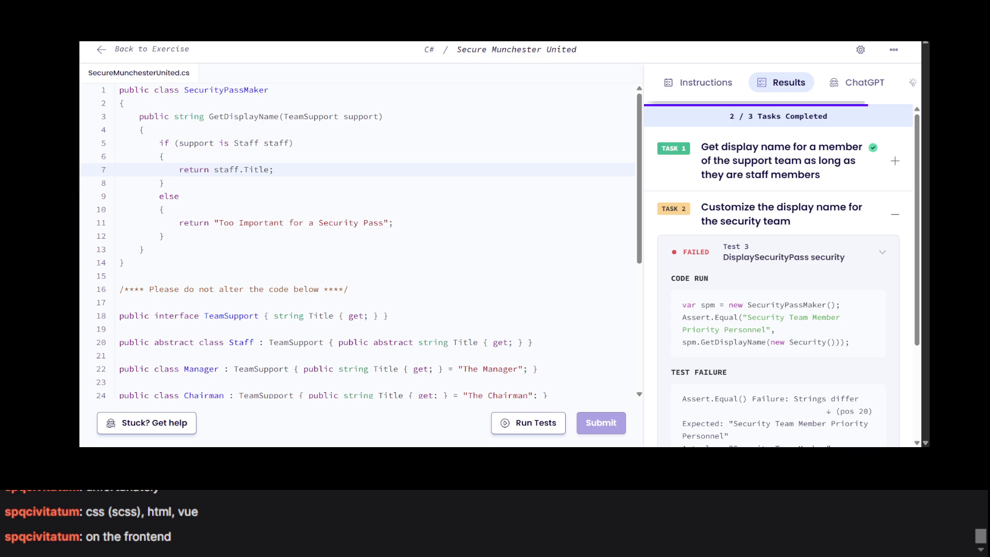
Review lines 2–21 of the code, clear the selection, and highlight the Wizards and Warriors heading.
click(176, 177)
mouse_move(188, 105)
mouse_down()
mouse_move(227, 290)
mouse_move(204, 356)
mouse_up()
scroll(204, 355, down, 5)
scroll(204, 355, up, 5)
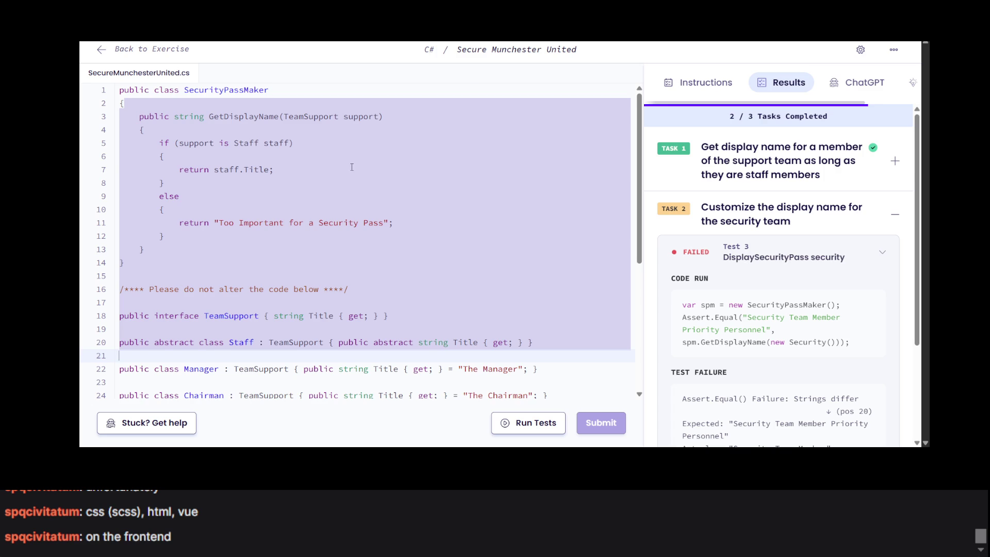
click(349, 165)
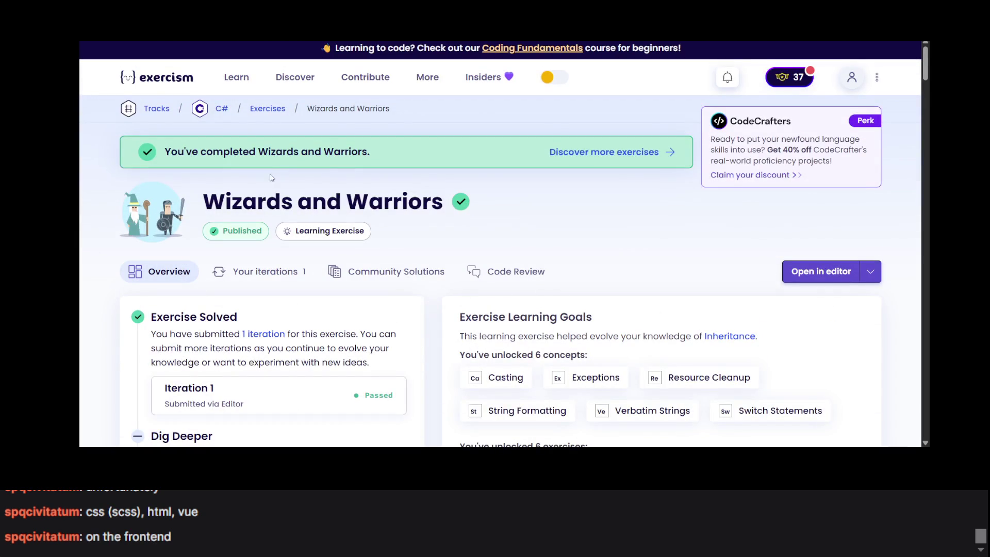
mouse_move(205, 201)
mouse_down()
mouse_move(298, 201)
mouse_move(216, 154)
mouse_move(681, 49)
mouse_up()
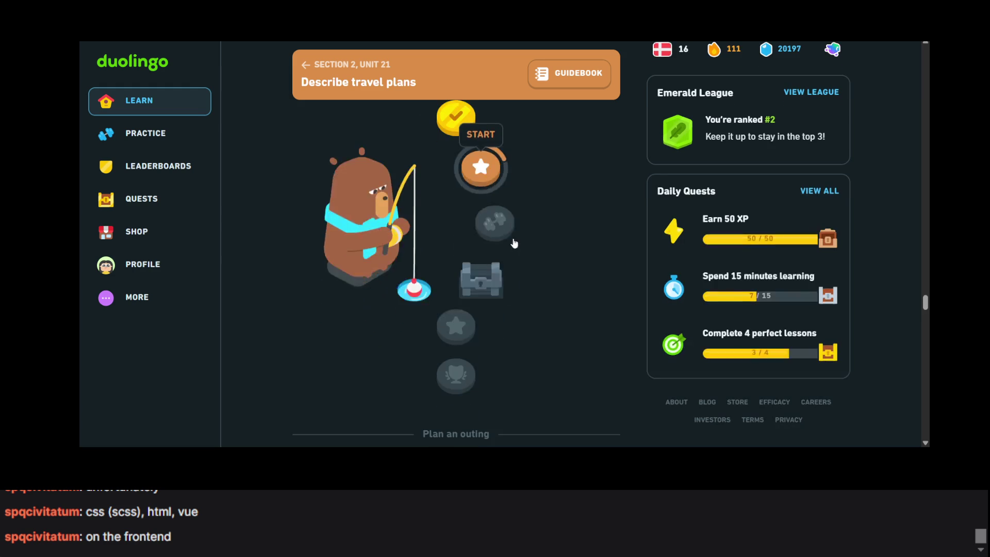
Open the Describe travel plans lesson 2 details, zoom the page in, then close them.
click(485, 175)
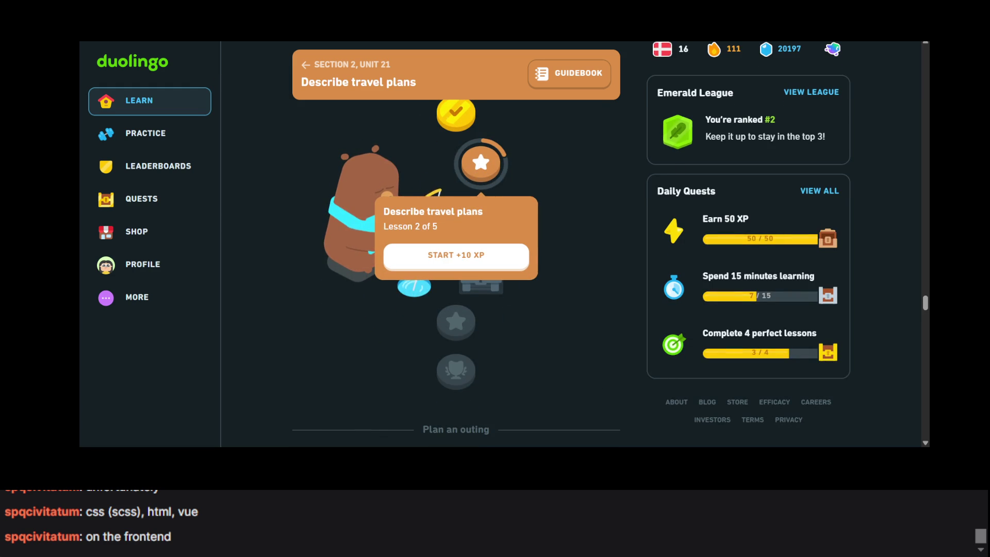
key(ctrl+plus)
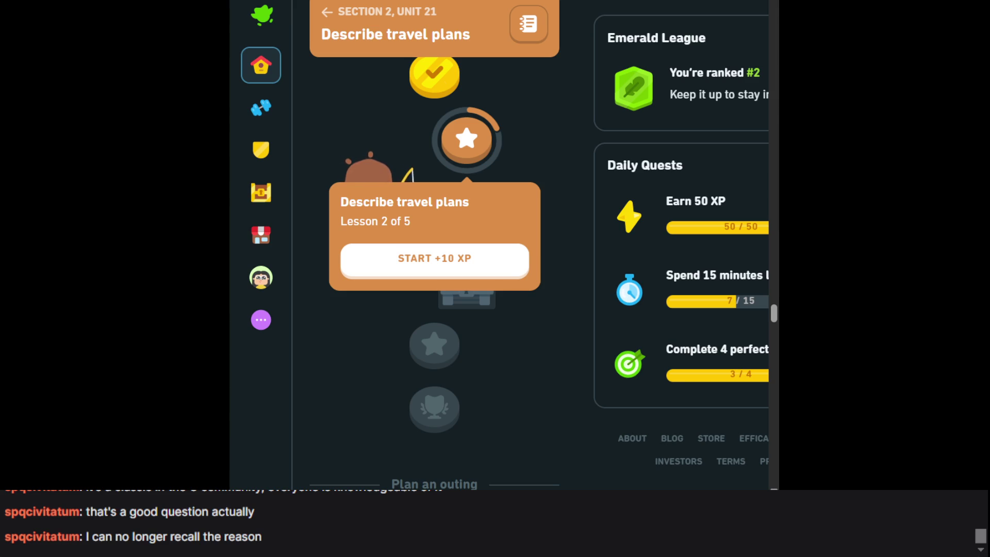
click(467, 139)
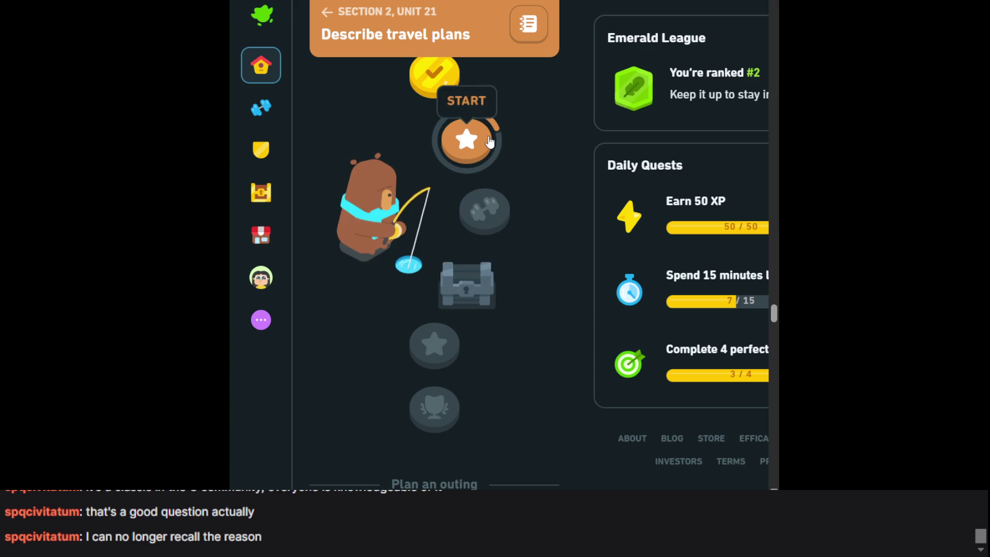
Start lesson 2 of Describe travel plans and play the first audio word.
click(467, 139)
click(489, 265)
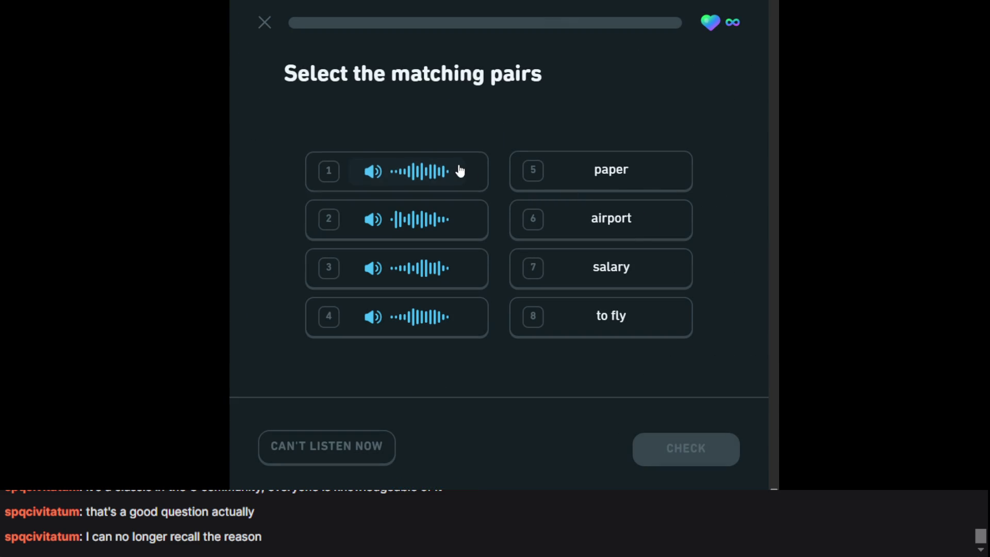
click(458, 170)
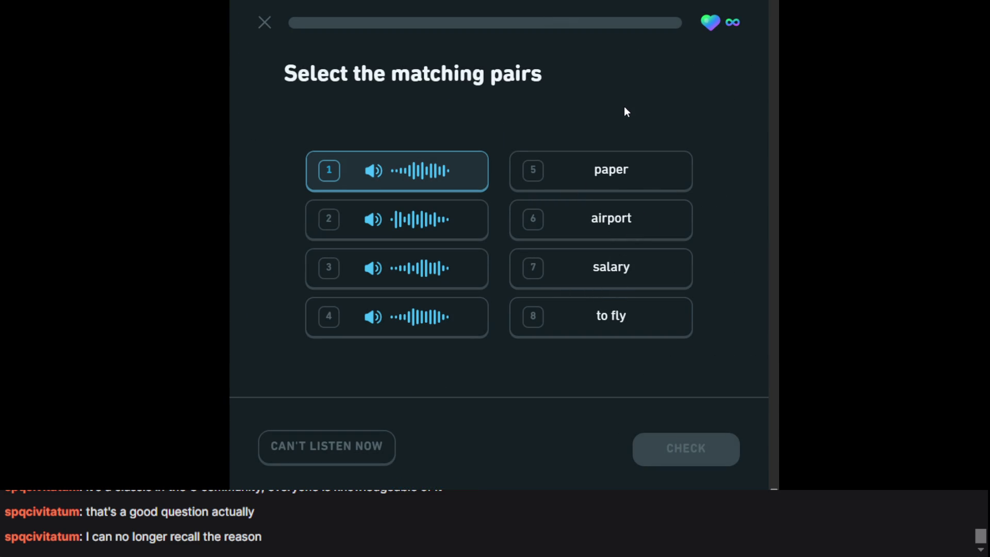
Match the audio clips to 'paper', 'to fly', 'salary' and 'airport', then continue.
key(5)
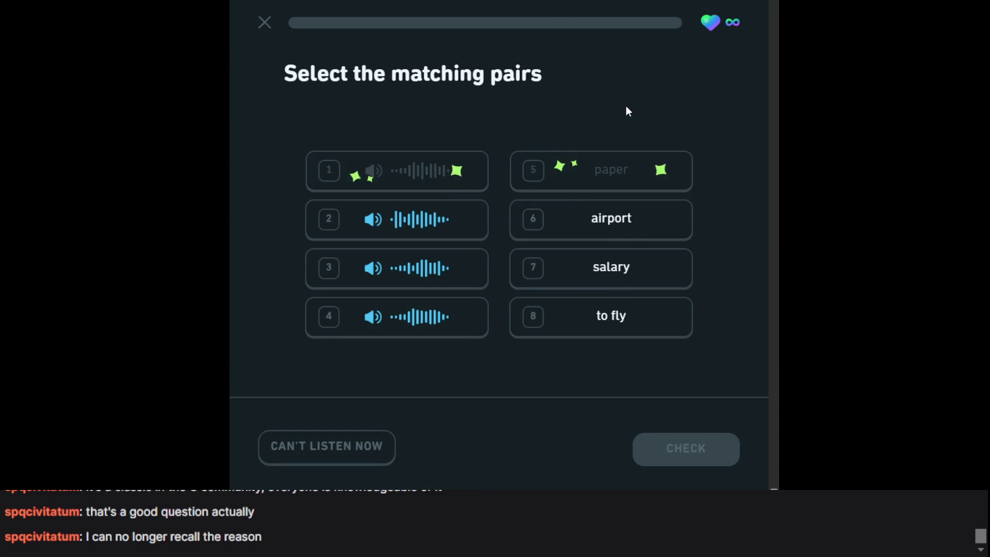
key(2)
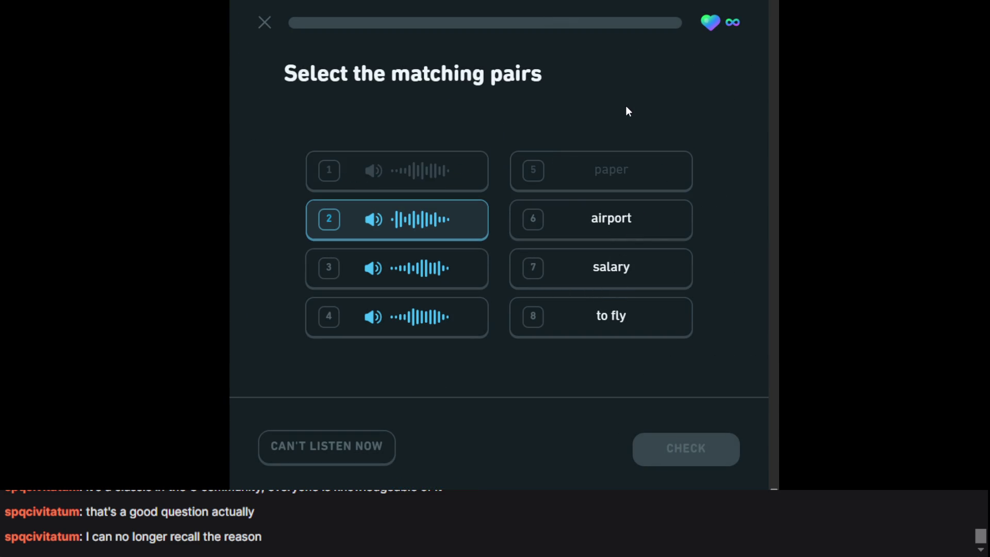
key(8)
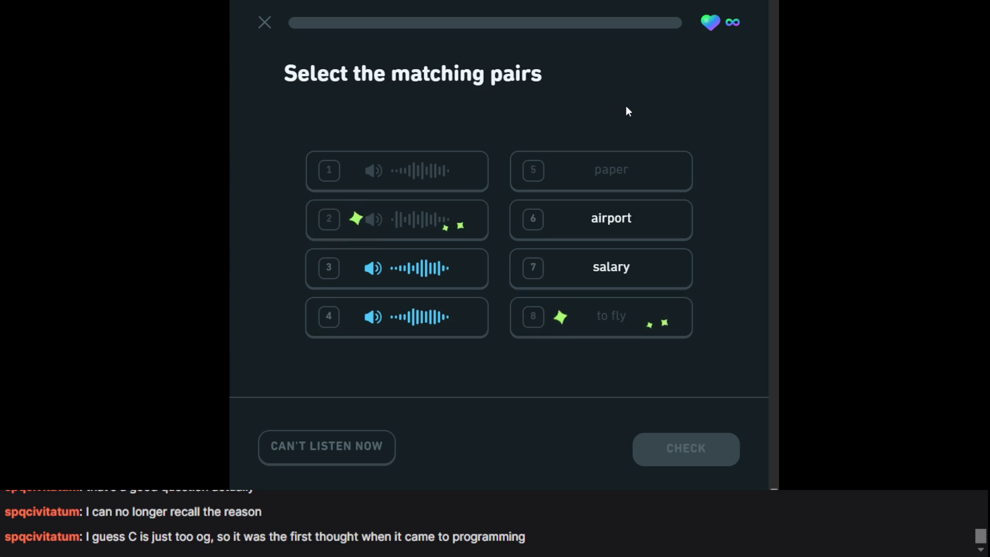
key(3)
key(7)
key(4)
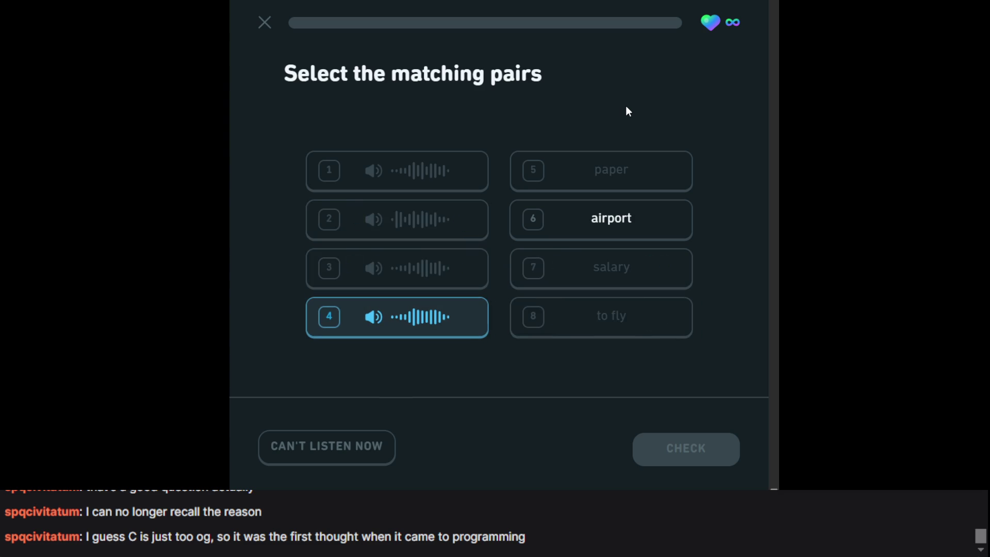
key(6)
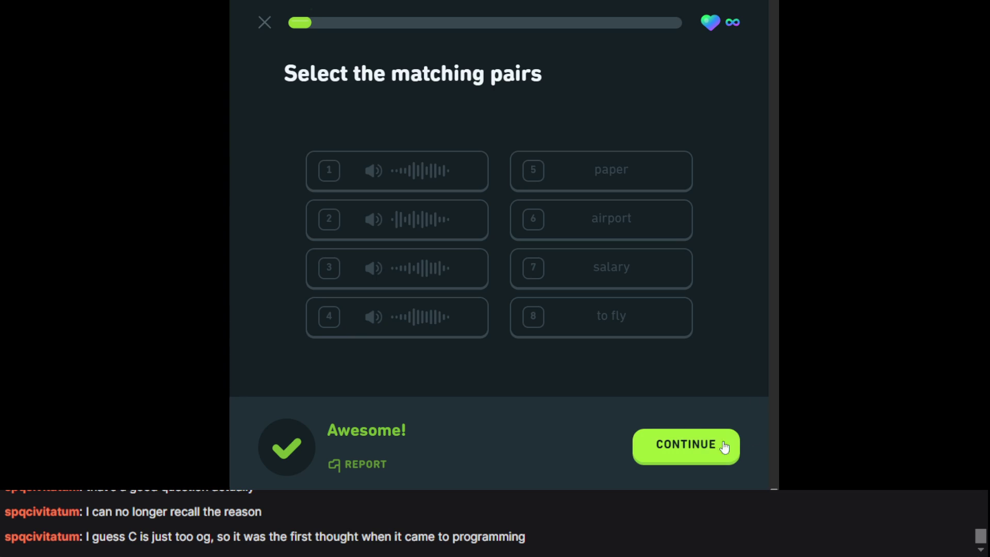
click(702, 444)
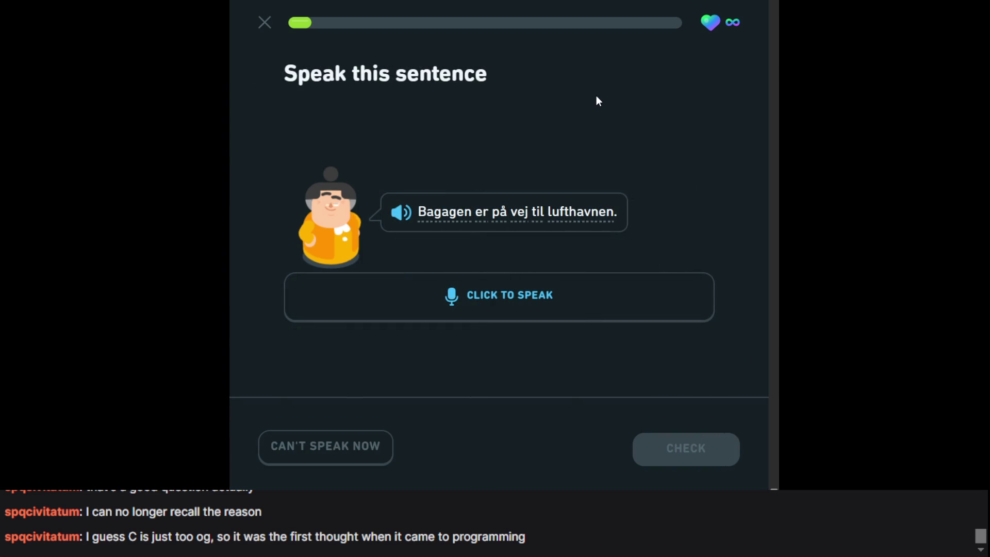
Speak 'Bagagen er på vej til lufthavnen' aloud and continue once it is accepted.
click(496, 292)
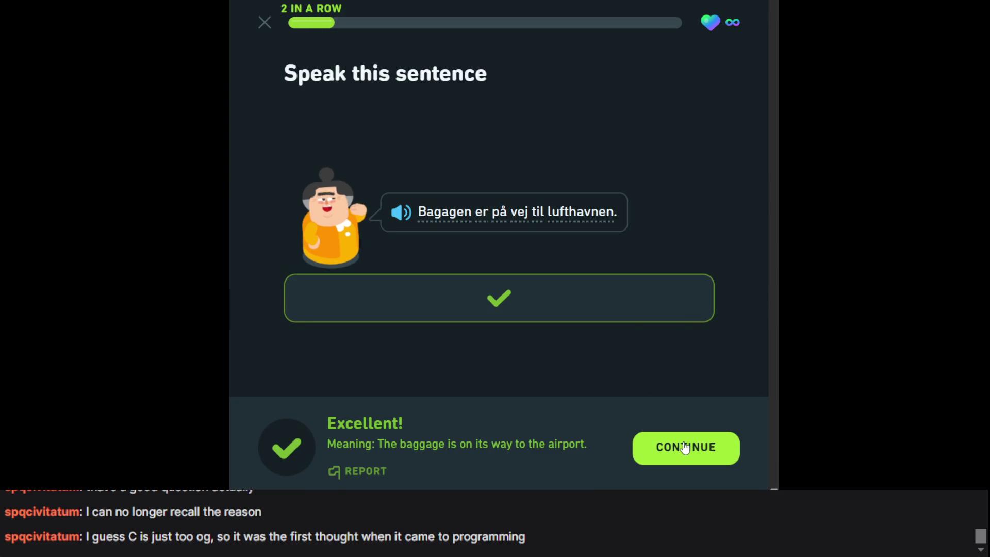
click(682, 444)
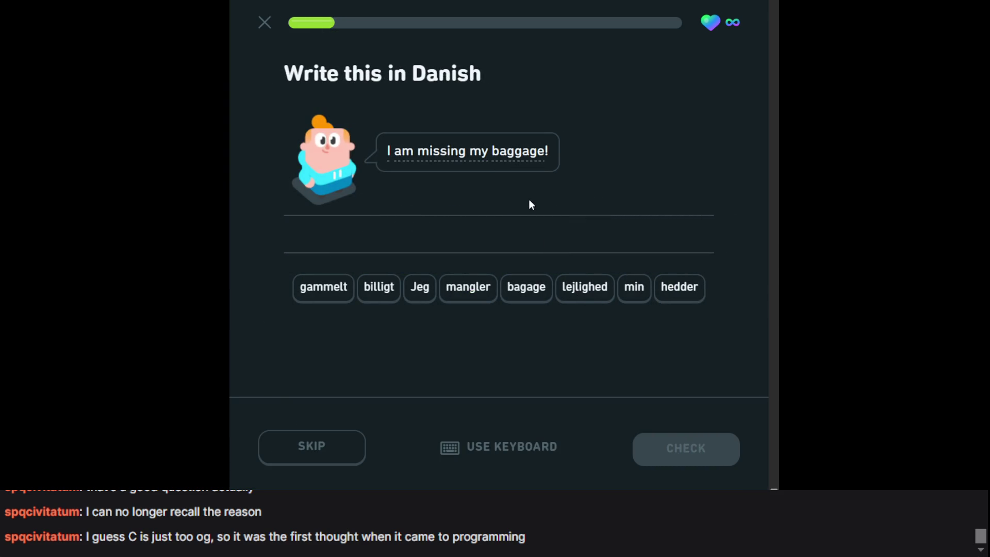
Answer 'I am missing my baggage!' with 'Jeg mangler min bagage' and continue.
text(jeg mangler )
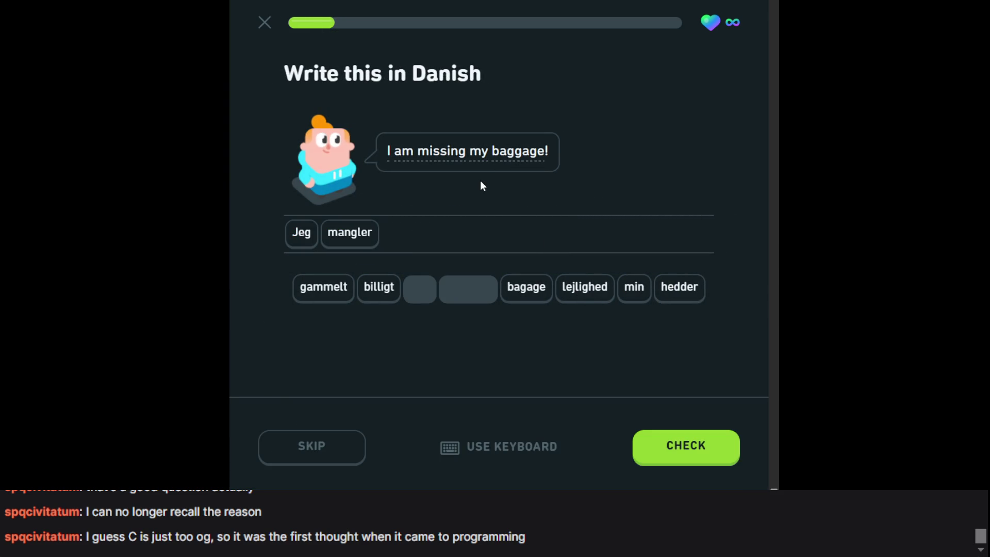
text(min )
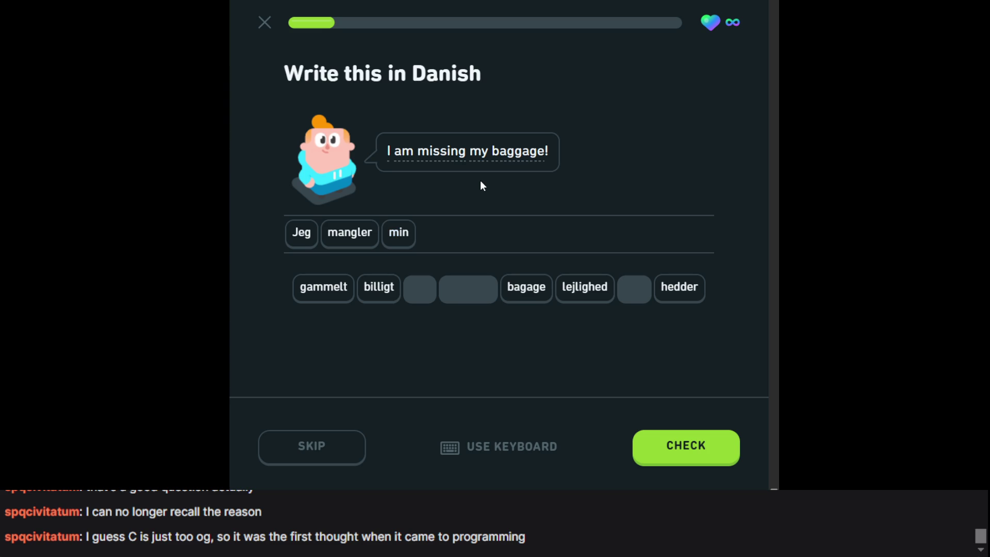
text(bagage)
key(Return)
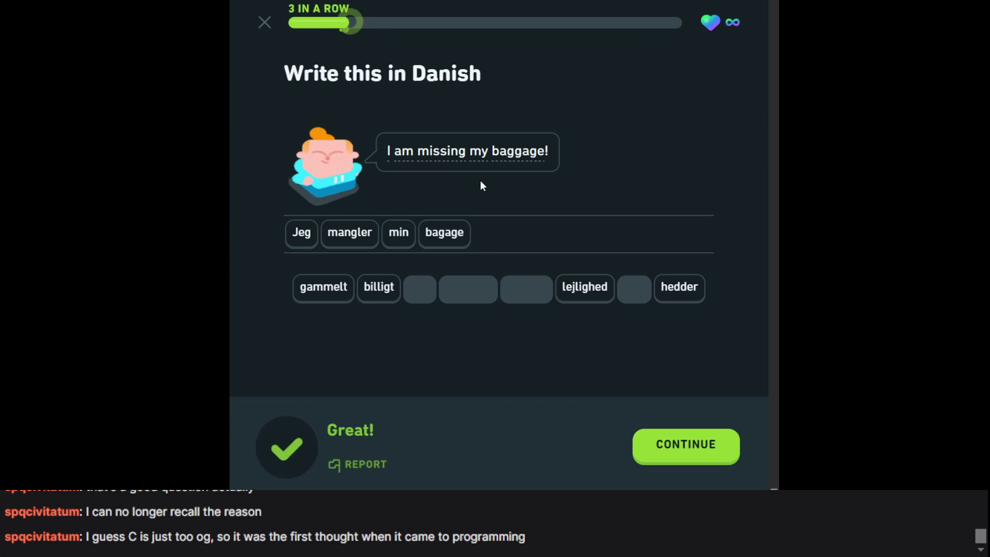
key(Return)
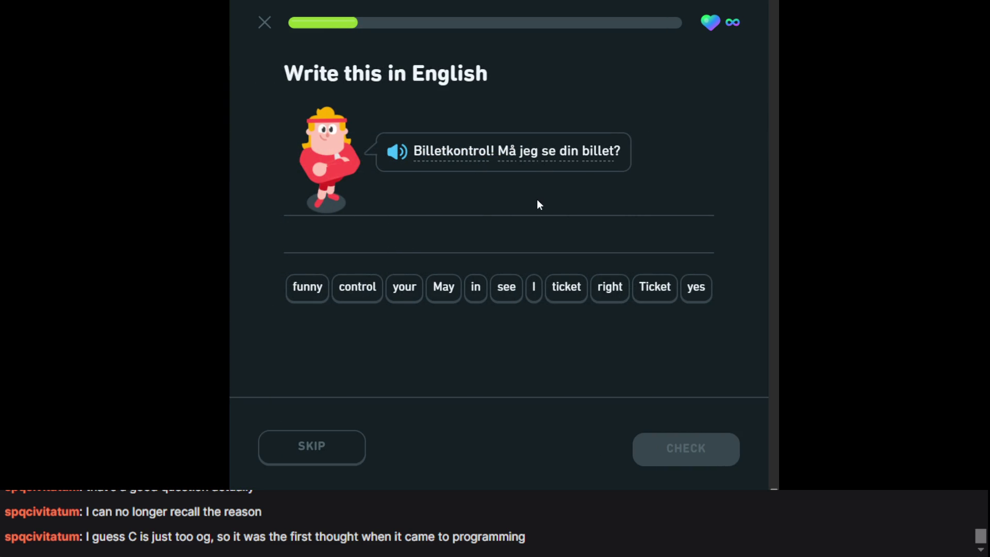
Build 'Ticket control May I see your ticket' from the word tiles and check it.
click(651, 287)
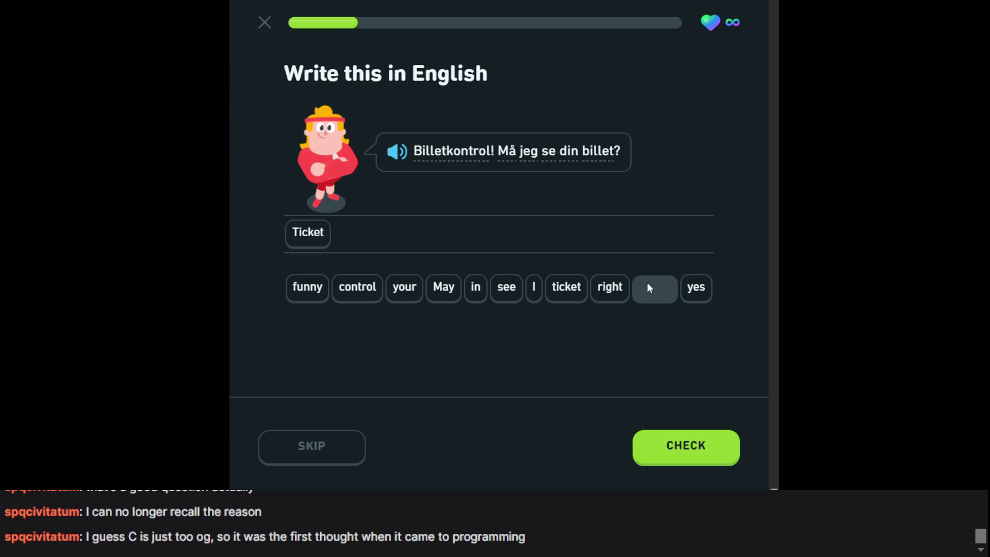
click(362, 285)
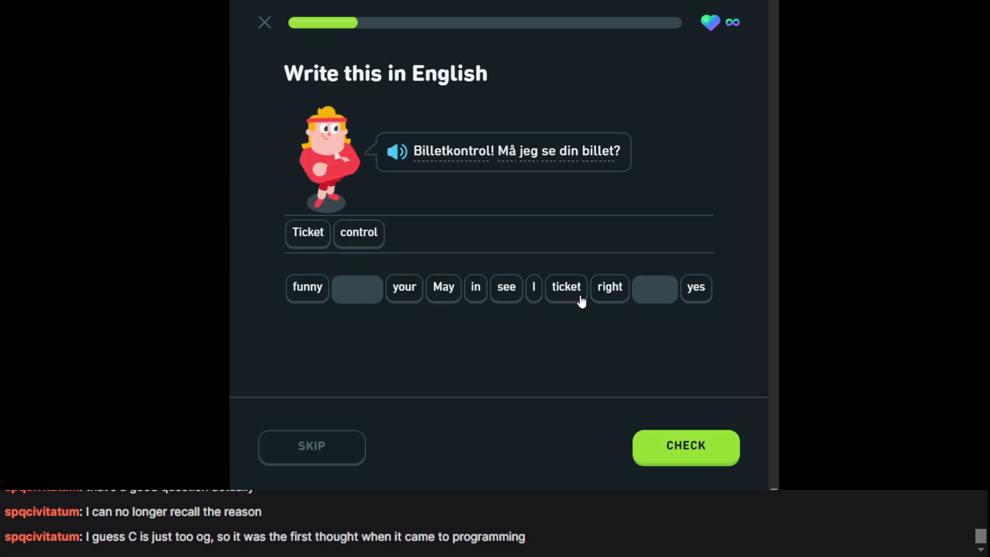
click(451, 291)
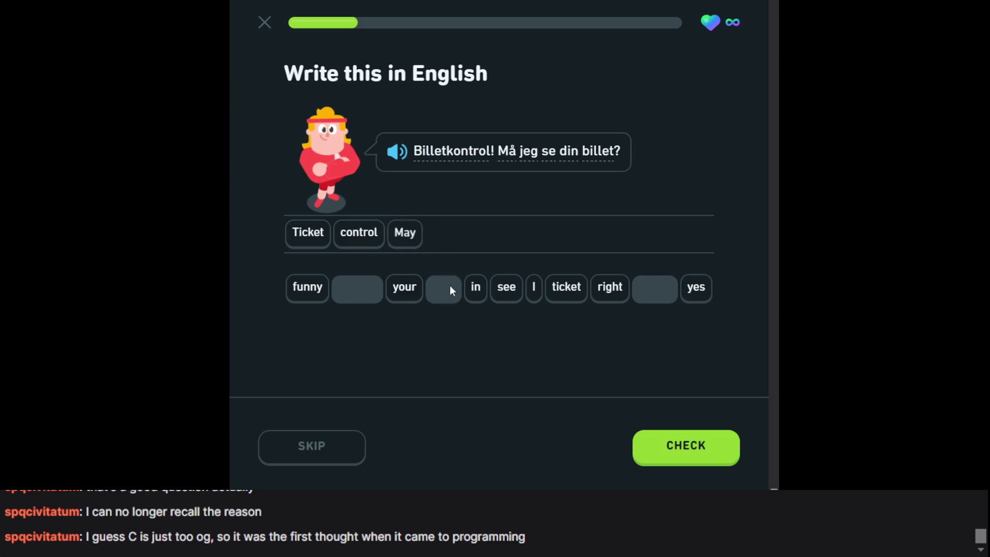
click(534, 287)
click(505, 291)
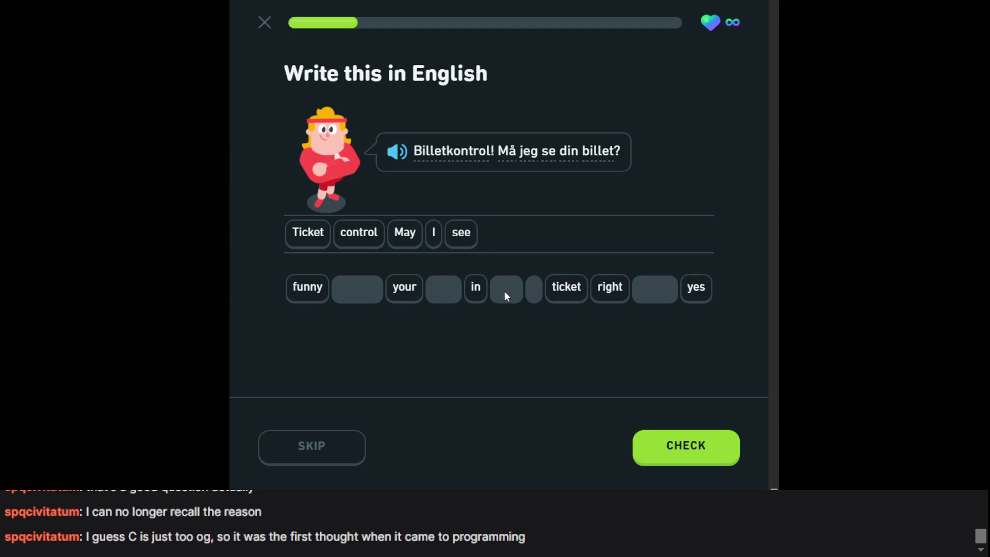
click(410, 291)
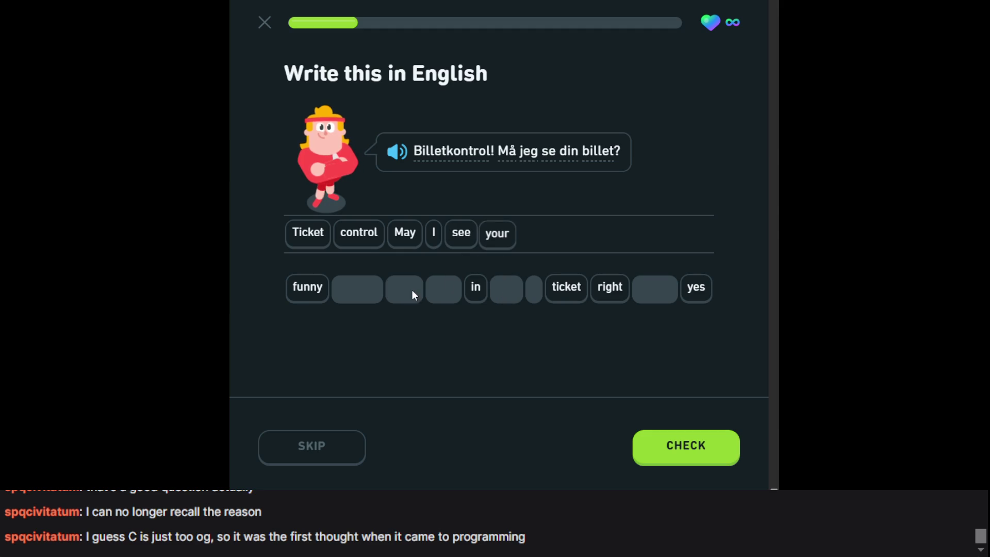
click(567, 288)
click(707, 461)
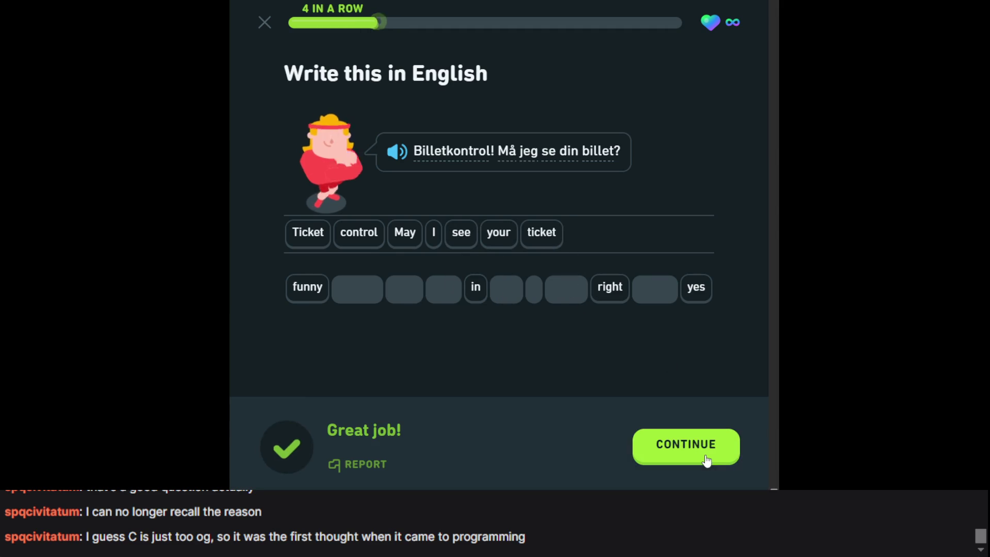
mouse_move(511, 158)
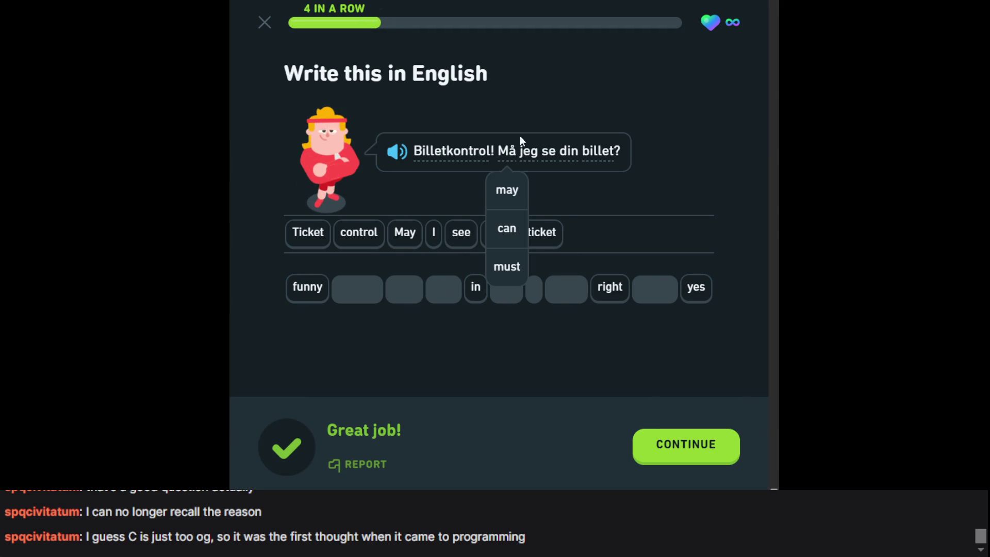
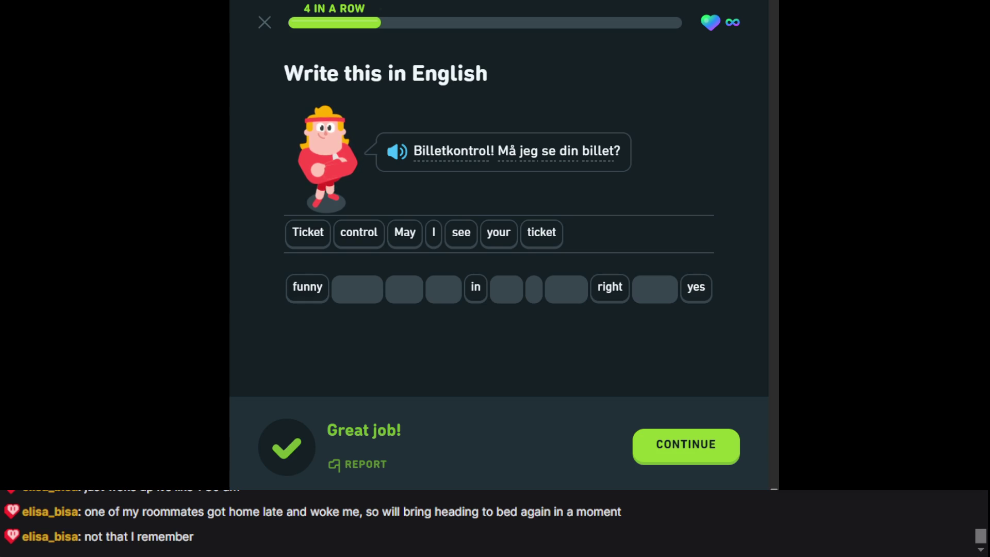
Leave the Duolingo lesson by opening a new Chrome Incognito window.
key(ctrl+shift+n)
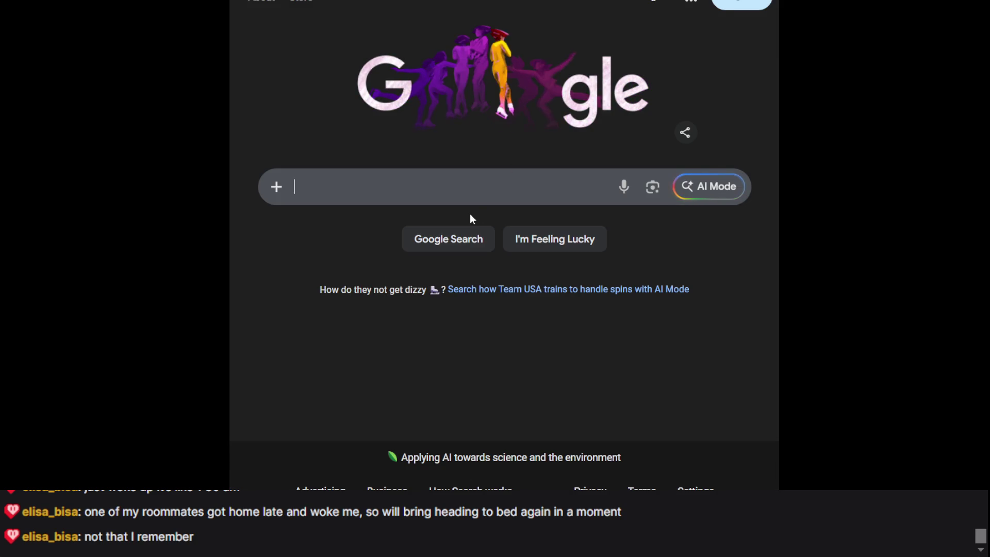
Search Google for 'dansk i ørerne' and open the Dansk i ørerne podcast site.
text(dansk i )
text(ø)
click(400, 225)
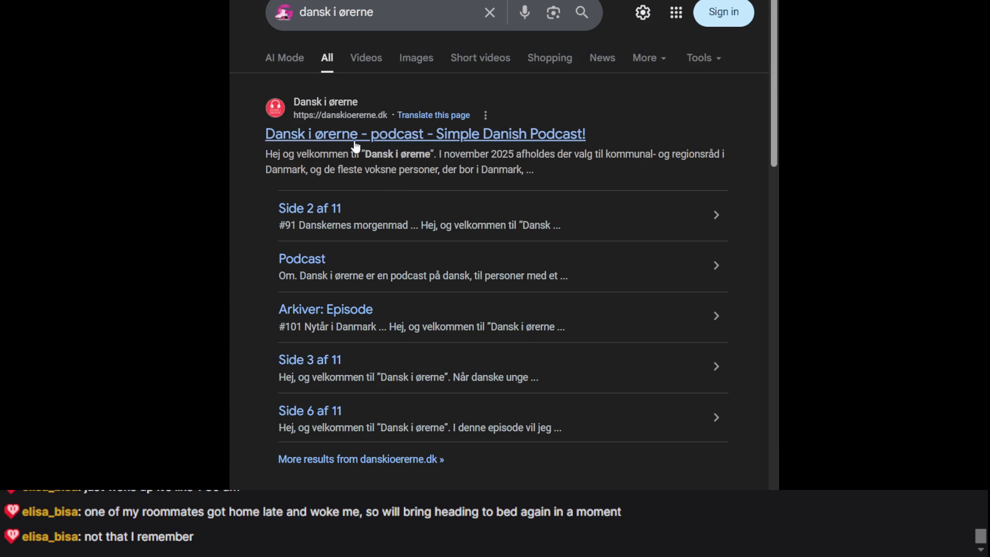
click(403, 130)
Go to the last episode listing page, 11, and open the '#1 Dansk foreningsliv' episode.
scroll(559, 187, down, 10)
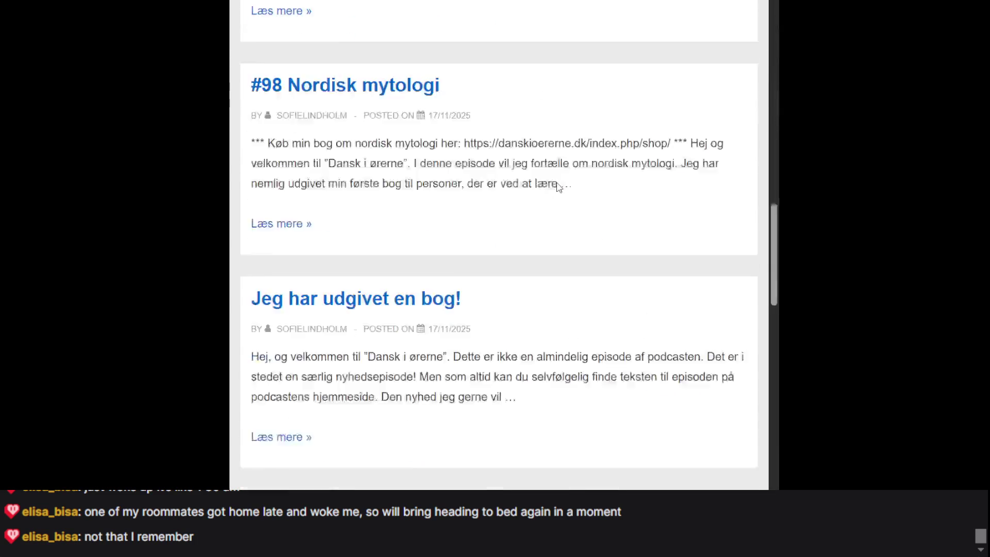
scroll(559, 187, down, 10)
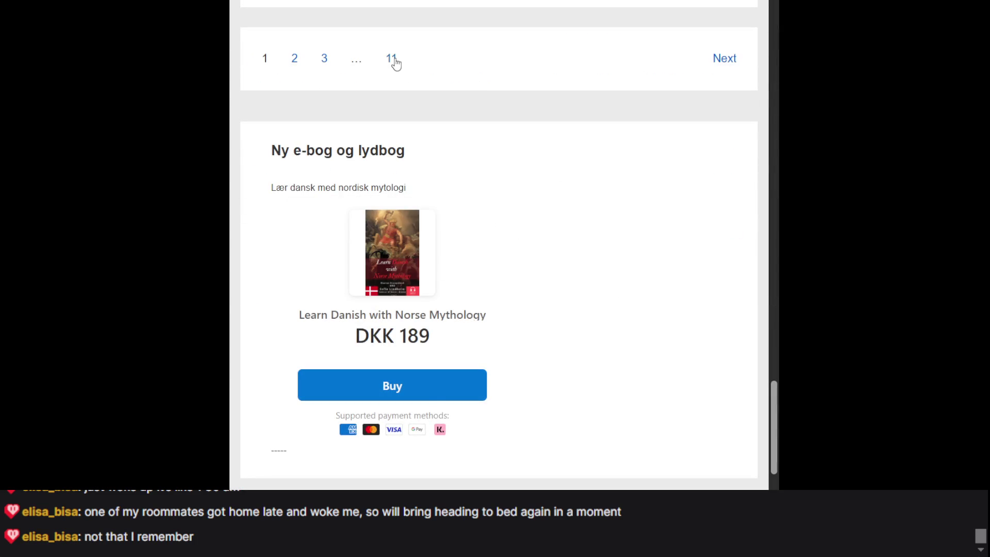
click(393, 59)
scroll(517, 175, down, 15)
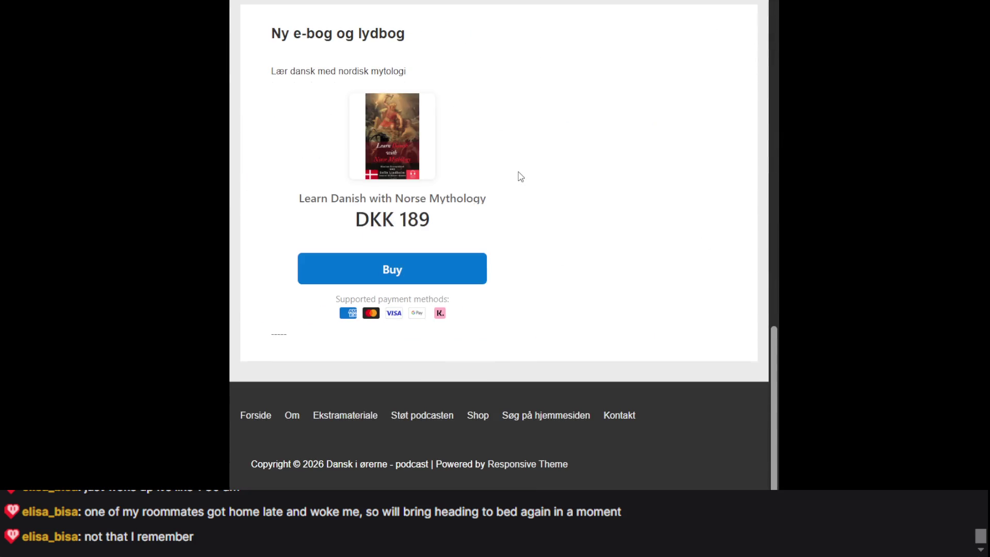
scroll(518, 175, up, 5)
scroll(520, 177, up, 1)
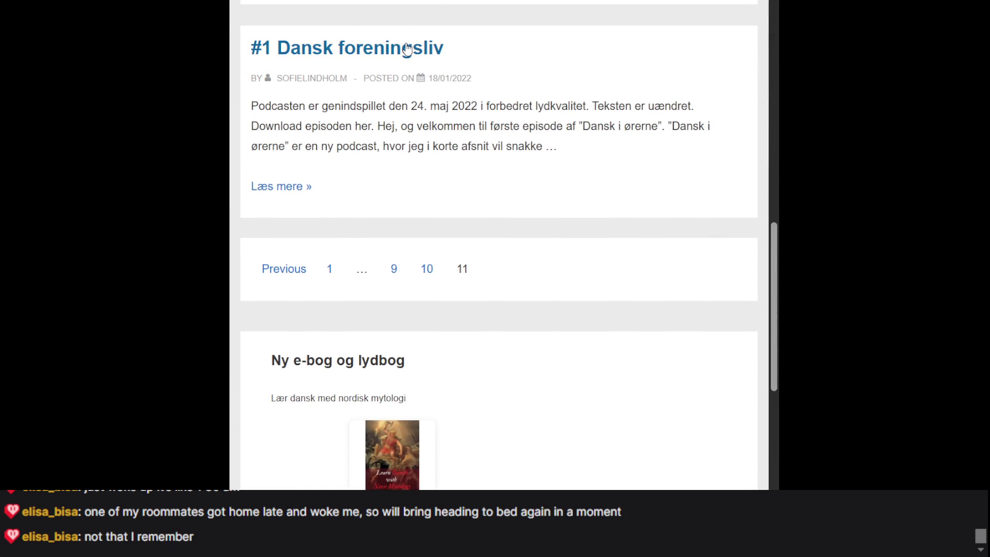
click(406, 49)
scroll(503, 96, down, 8)
scroll(506, 96, up, 3)
scroll(507, 96, up, 5)
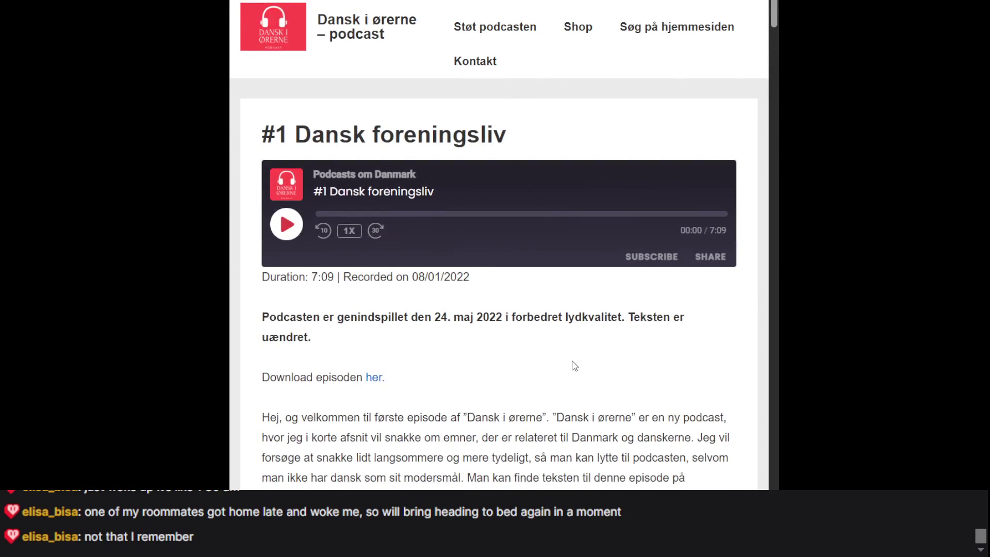
scroll(572, 365, down, 2)
scroll(572, 365, up, 2)
scroll(384, 369, down, 15)
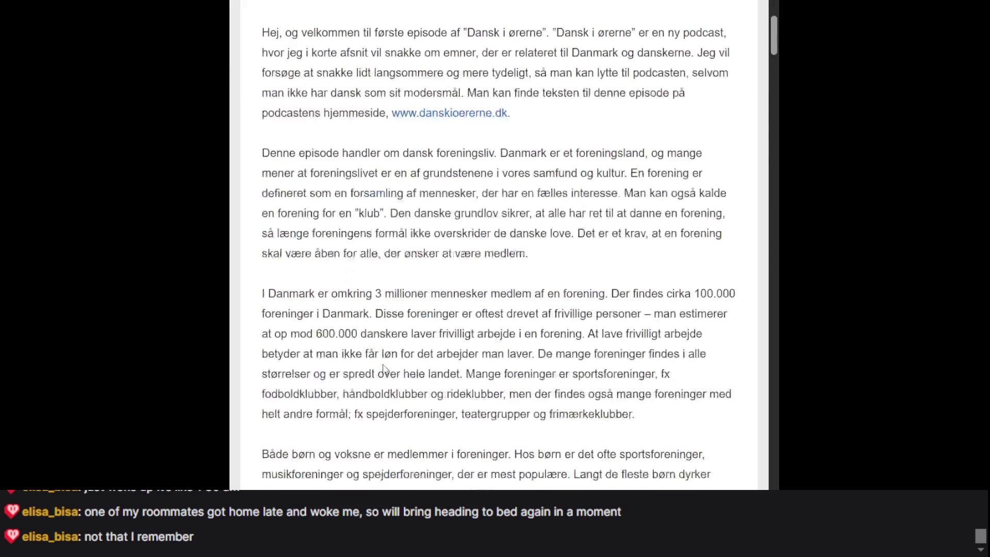
scroll(384, 369, up, 10)
scroll(384, 369, up, 8)
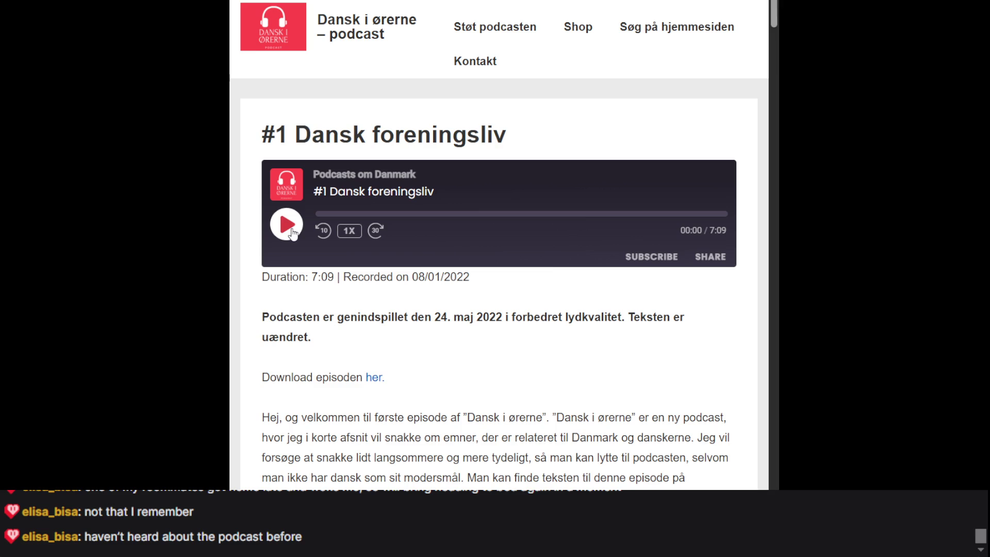
Play the '#1 Dansk foreningsliv' audio and pause it at 00:43 of 07:10.
click(289, 227)
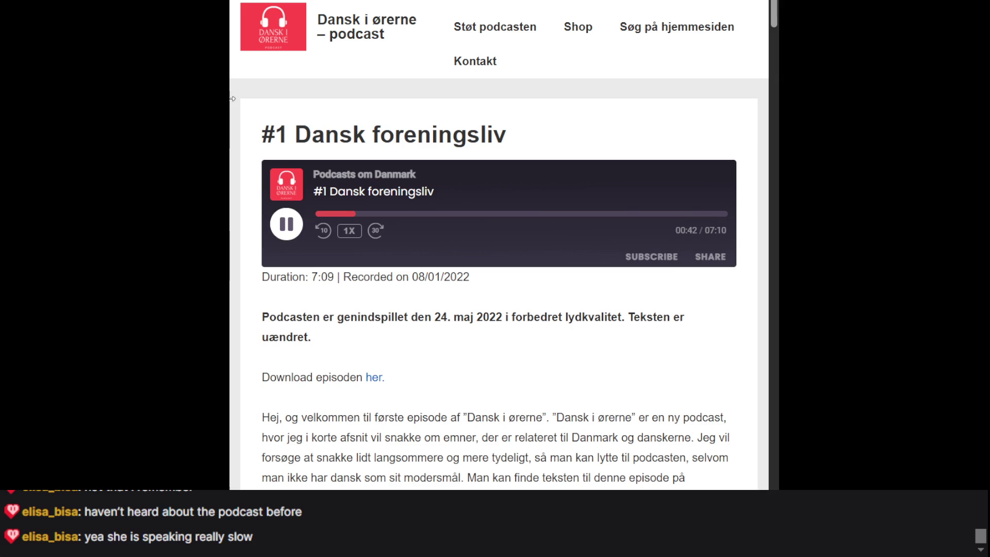
click(283, 223)
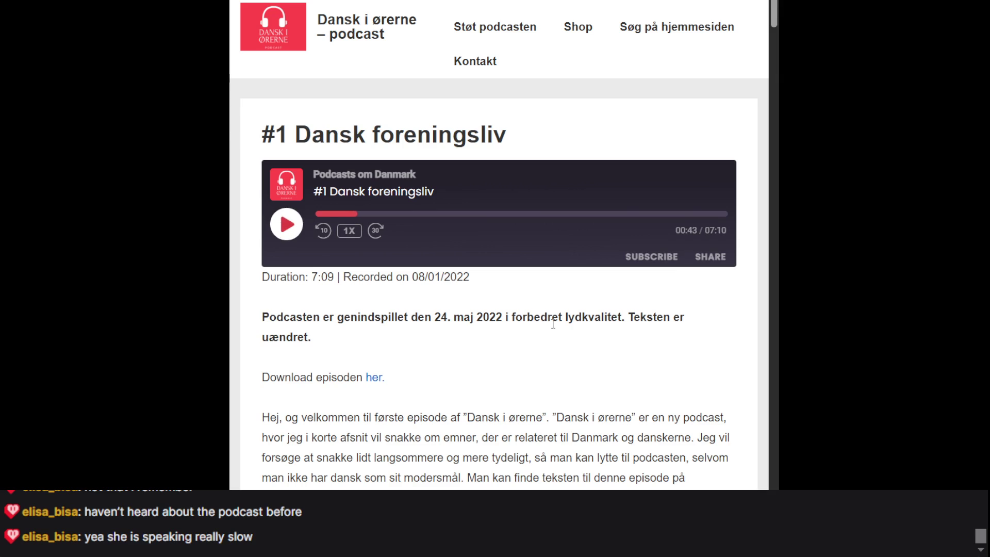